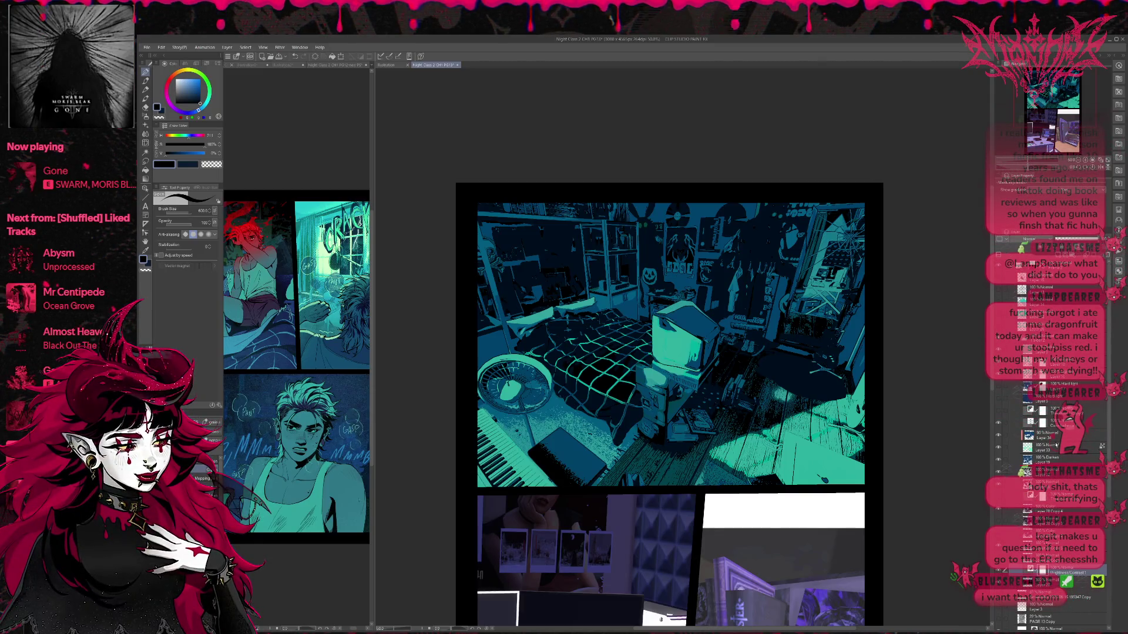
- Paste a cyan glow layer at lowered opacity, then move the 25% Normal layer below the Lighten layers
{"action": "key", "text": "ctrl+v"}
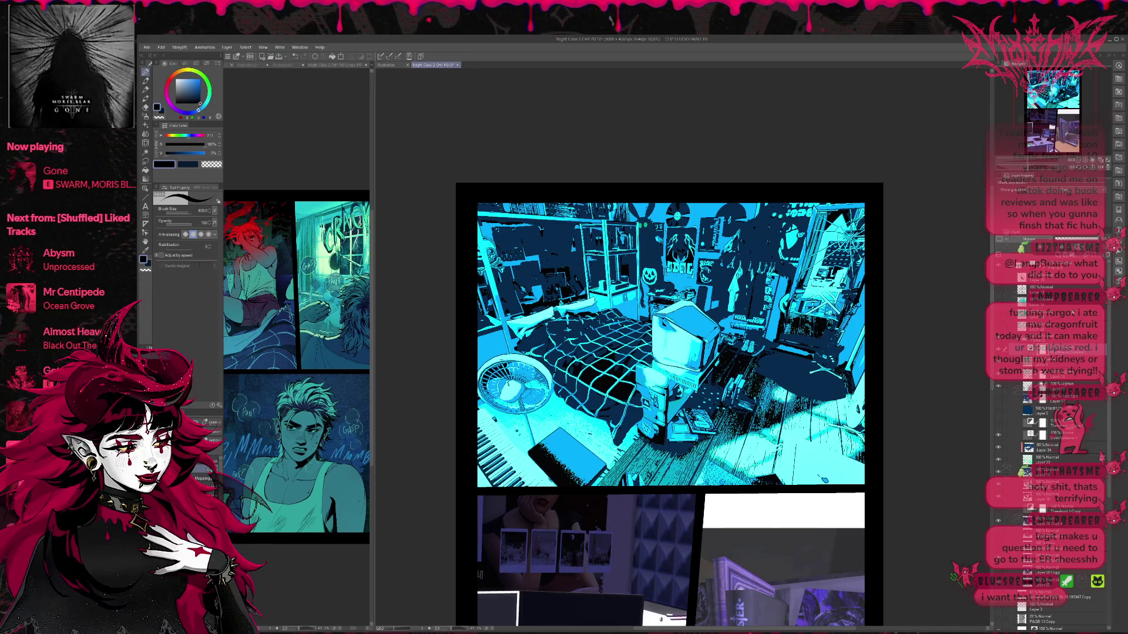
{"action": "left_click_drag", "start_coordinate": [1096, 241], "coordinate": [1061, 241]}
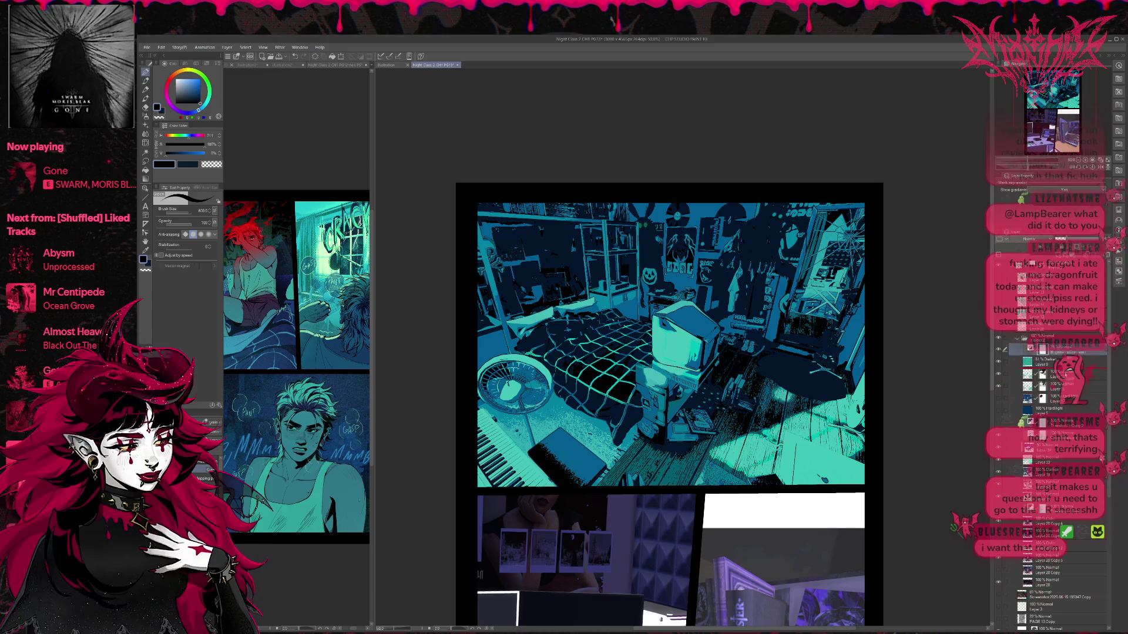
{"action": "left_click", "coordinate": [1058, 361]}
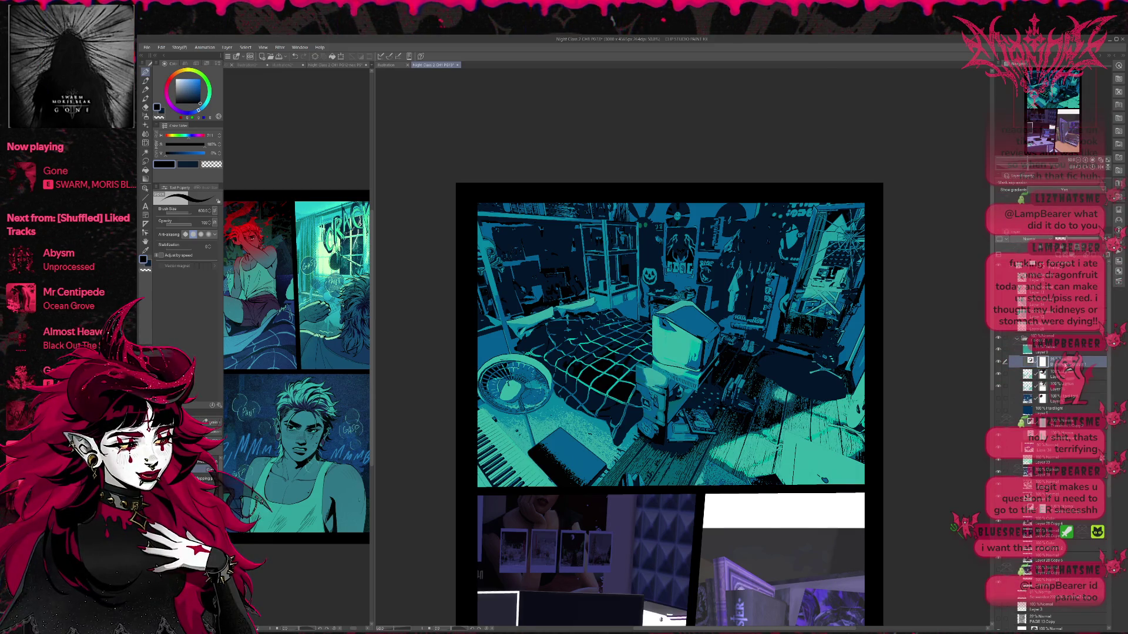
{"action": "left_click", "coordinate": [998, 362]}
{"action": "left_click", "coordinate": [999, 361]}
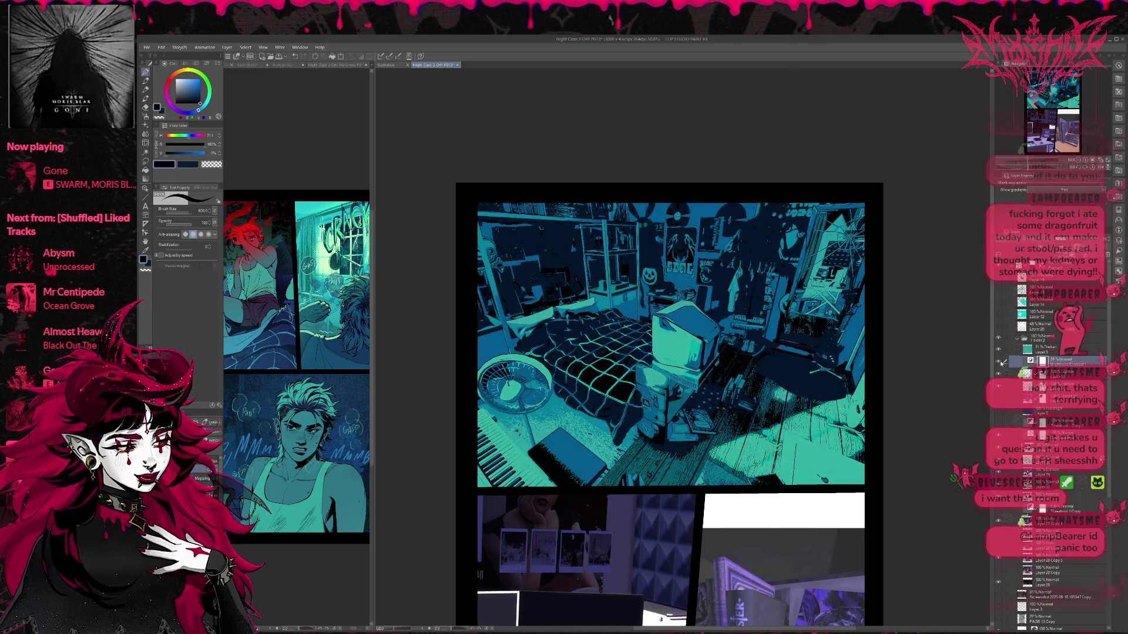
{"action": "left_click_drag", "start_coordinate": [1056, 366], "coordinate": [1058, 433]}
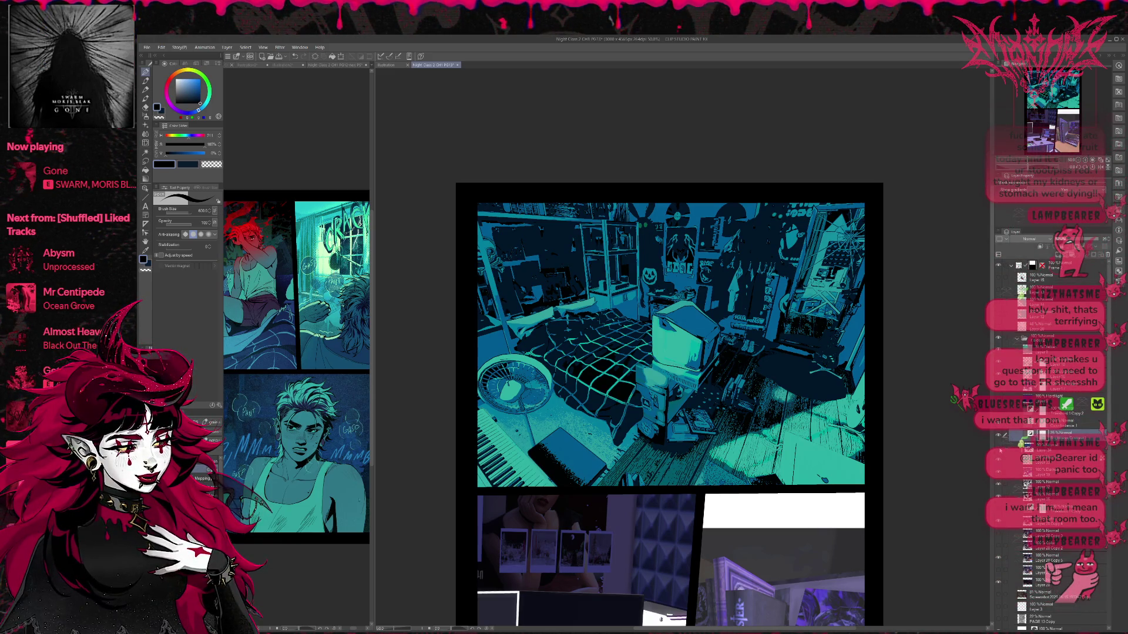
{"action": "left_click", "coordinate": [999, 445]}
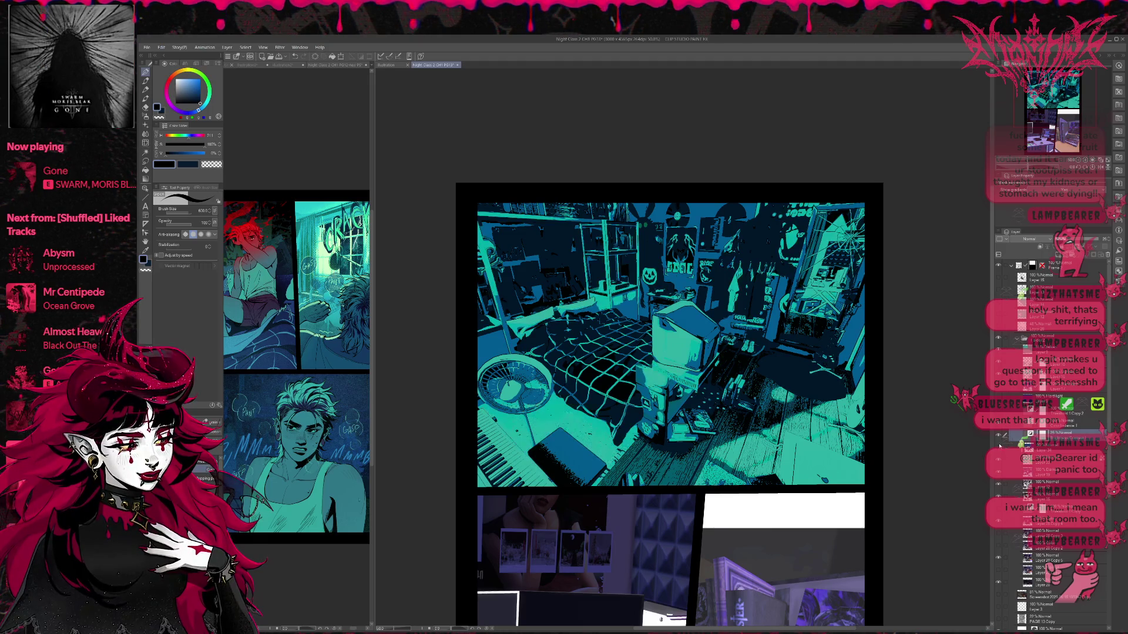
- Raise the next layer's opacity to darken the floor and walls
{"action": "left_click", "coordinate": [999, 445]}
{"action": "left_click", "coordinate": [998, 445]}
{"action": "left_click", "coordinate": [998, 445]}
{"action": "left_click", "coordinate": [1034, 445]}
{"action": "left_click_drag", "start_coordinate": [1093, 243], "coordinate": [1127, 240]}
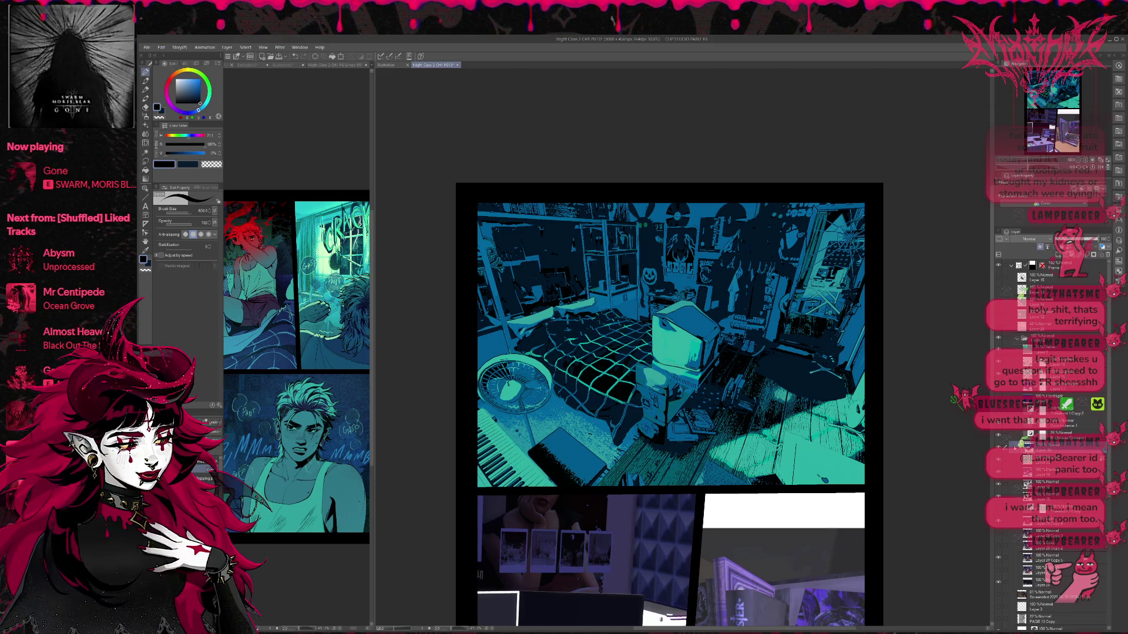
- Compare the floor shading layers on and off and select the Darken shading layer
{"action": "left_click", "coordinate": [1000, 462]}
{"action": "left_click", "coordinate": [1000, 461]}
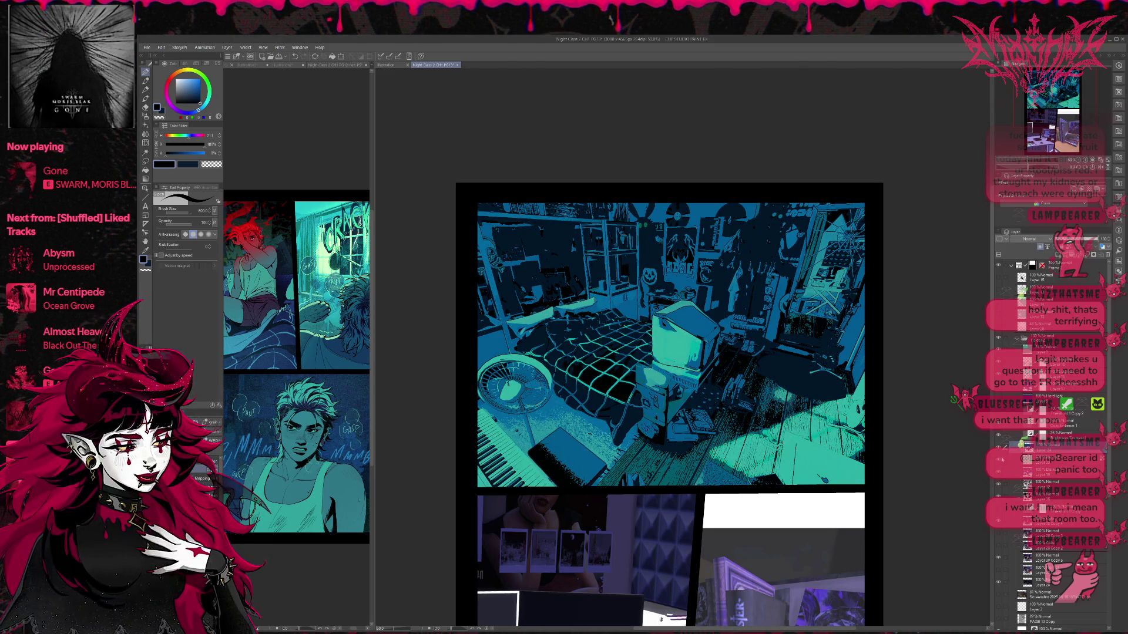
{"action": "left_click", "coordinate": [1000, 474]}
{"action": "left_click", "coordinate": [1000, 474]}
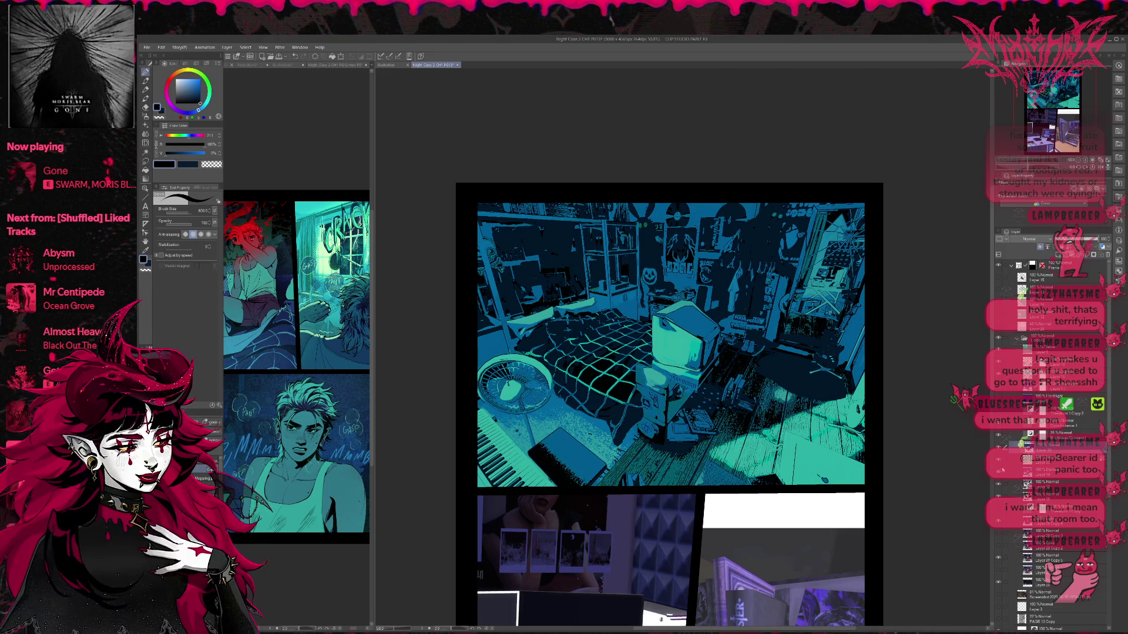
{"action": "left_click", "coordinate": [1040, 473]}
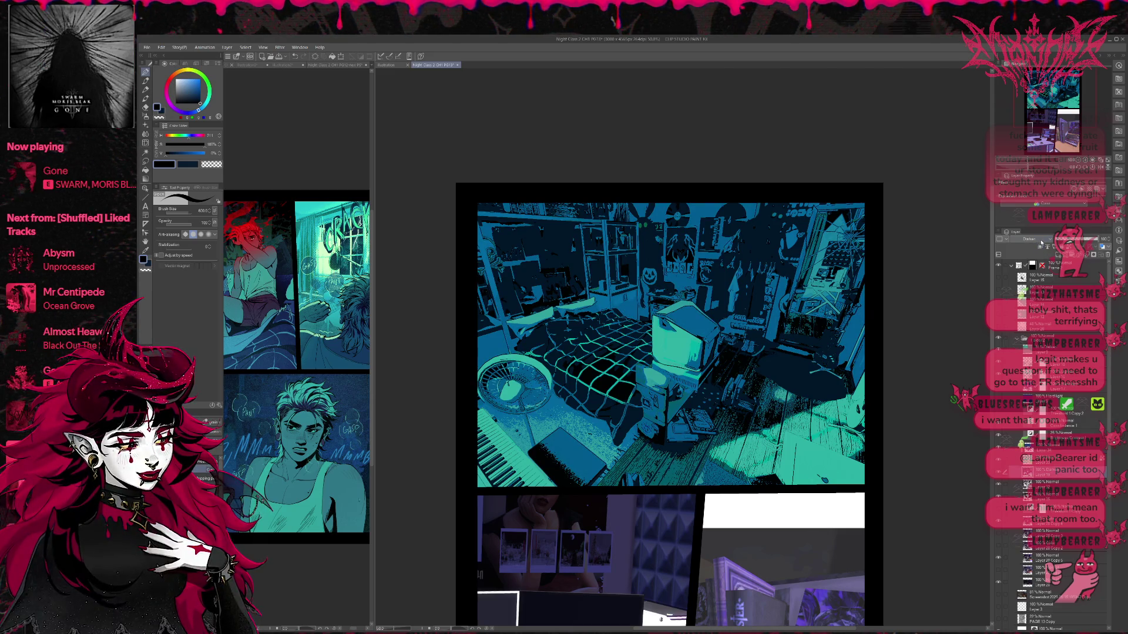
{"action": "scroll", "coordinate": [1037, 246], "scroll_direction": "up", "scroll_amount": 1}
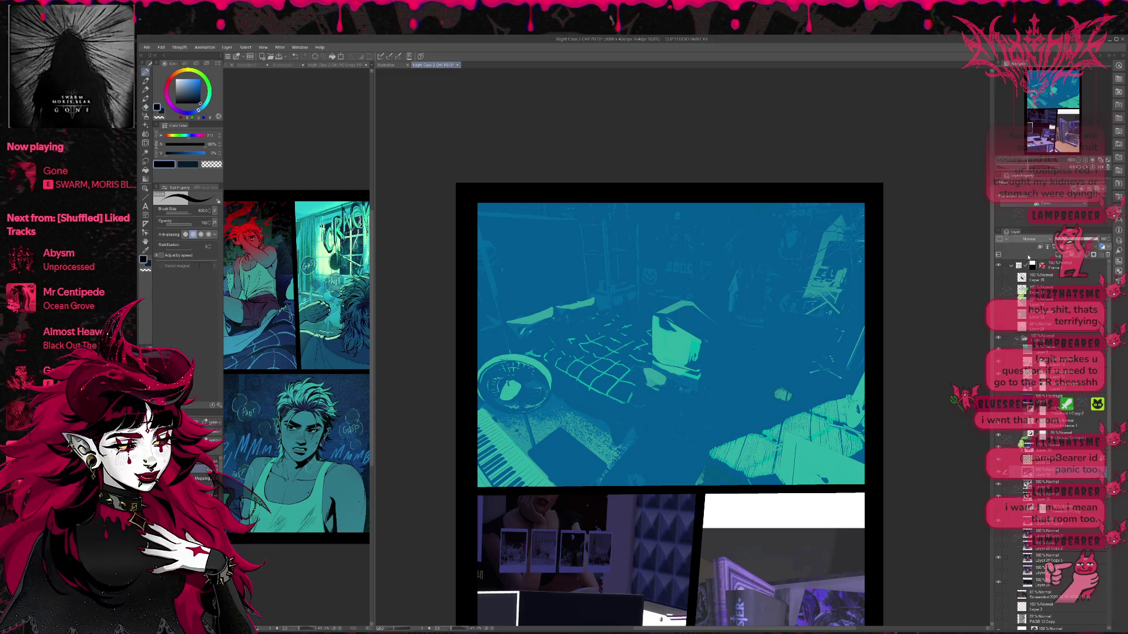
{"action": "scroll", "coordinate": [1028, 256], "scroll_direction": "down", "scroll_amount": 1}
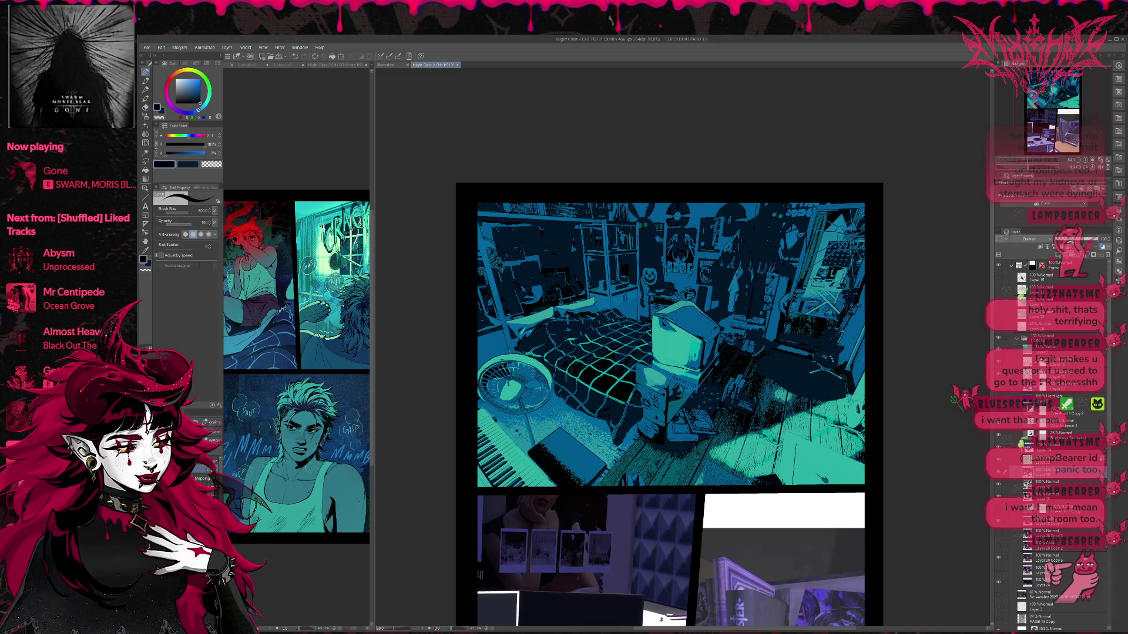
{"action": "scroll", "coordinate": [1029, 240], "scroll_direction": "up", "scroll_amount": 1}
{"action": "scroll", "coordinate": [1029, 240], "scroll_direction": "down", "scroll_amount": 1}
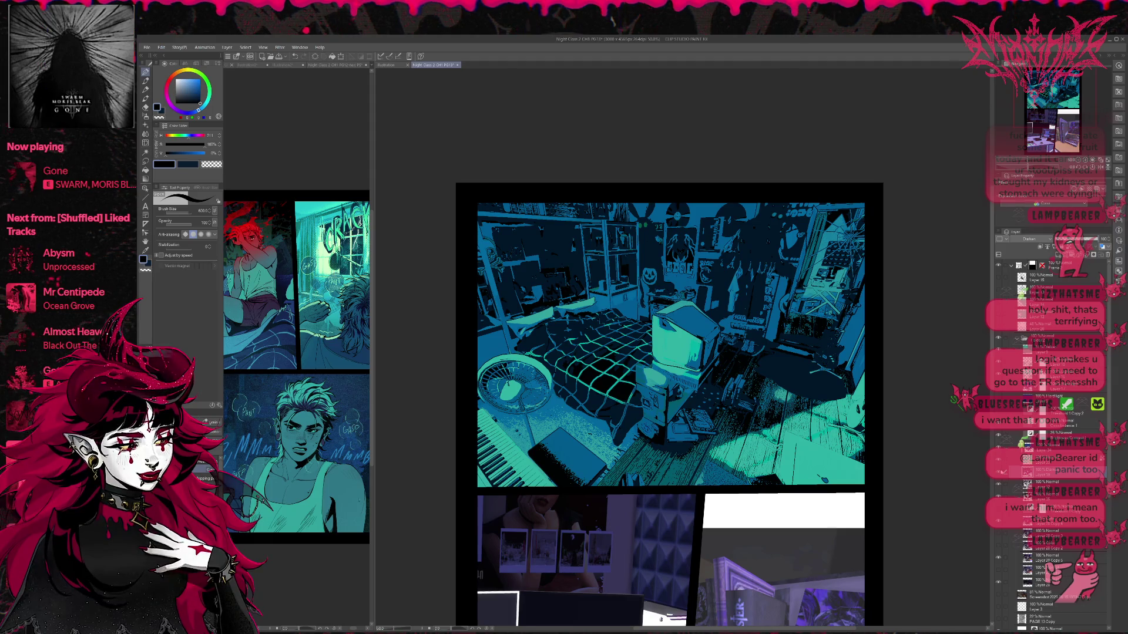
- Switch the Normal shading layer's blending to Darken and preview the room without it
{"action": "left_click", "coordinate": [998, 487]}
{"action": "left_click", "coordinate": [999, 487]}
{"action": "left_click", "coordinate": [1000, 488]}
{"action": "left_click", "coordinate": [1000, 489]}
{"action": "left_click", "coordinate": [1034, 486]}
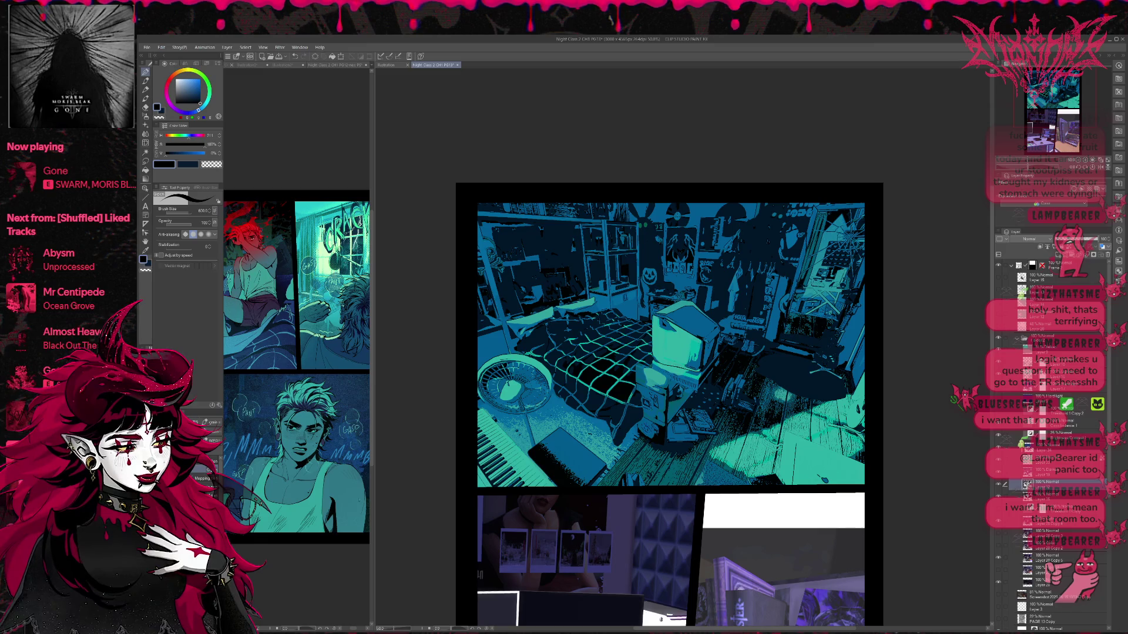
{"action": "scroll", "coordinate": [1030, 252], "scroll_direction": "down", "scroll_amount": 1}
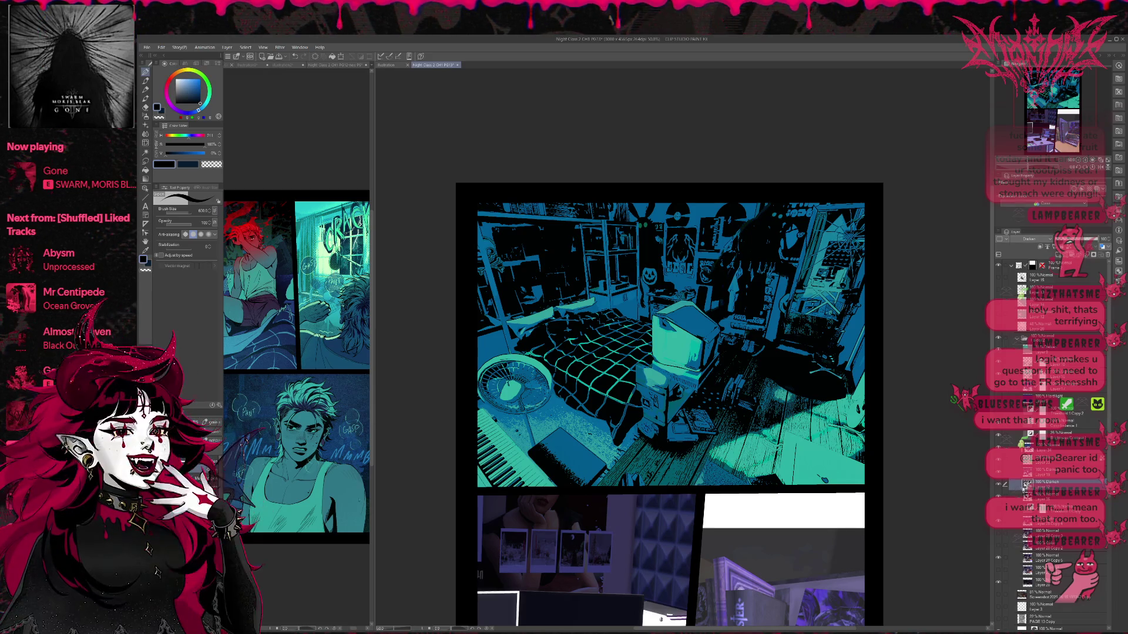
{"action": "left_click", "coordinate": [999, 485]}
{"action": "left_click", "coordinate": [999, 484]}
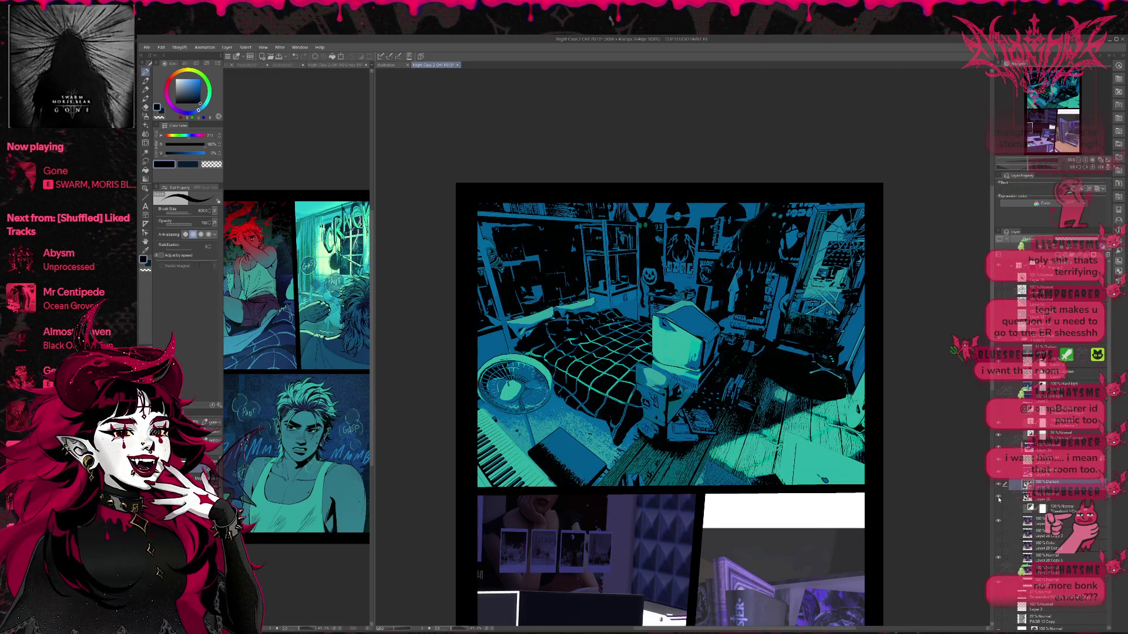
{"action": "left_click", "coordinate": [999, 499]}
{"action": "left_click", "coordinate": [999, 498]}
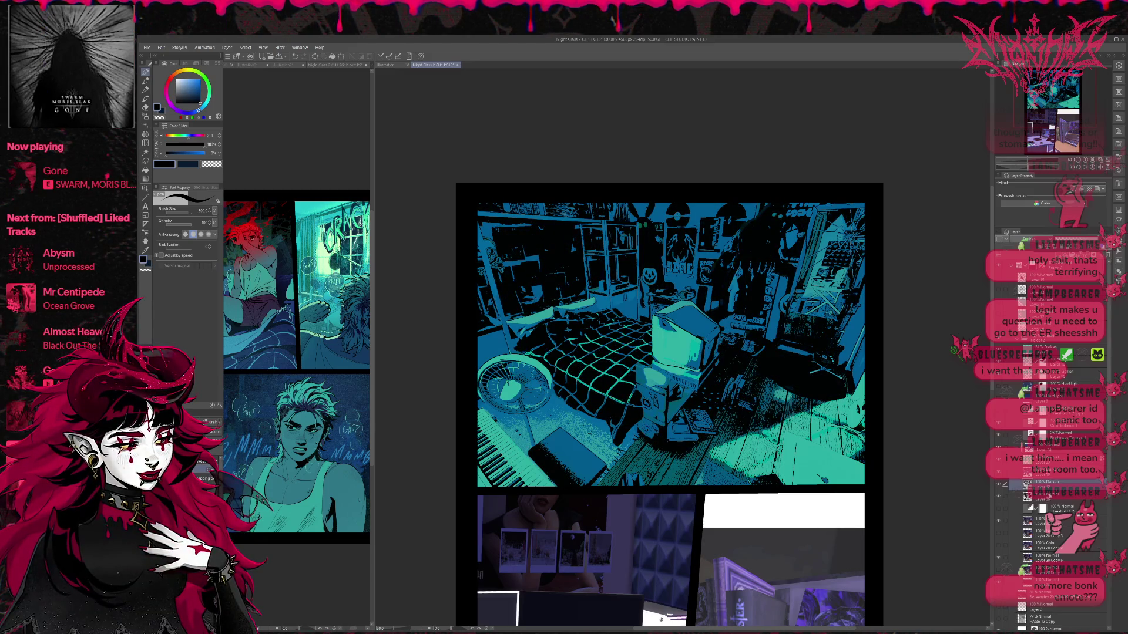
{"action": "left_click", "coordinate": [1052, 497]}
{"action": "left_click", "coordinate": [999, 486]}
{"action": "left_click", "coordinate": [999, 498]}
{"action": "left_click", "coordinate": [999, 499]}
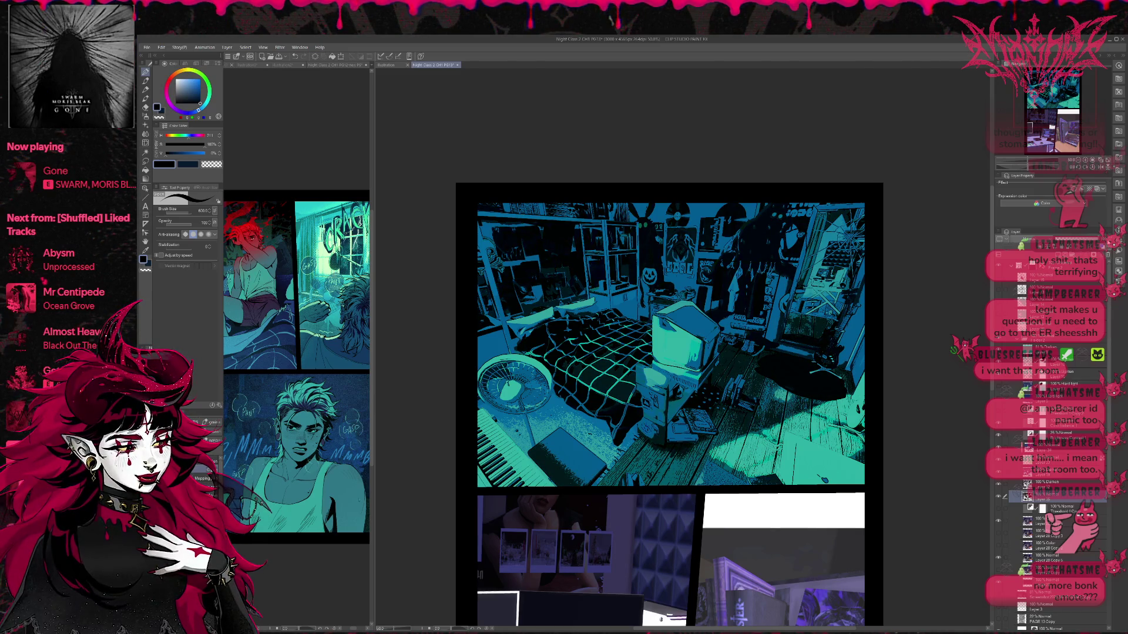
{"action": "left_click", "coordinate": [998, 486]}
{"action": "left_click", "coordinate": [998, 499]}
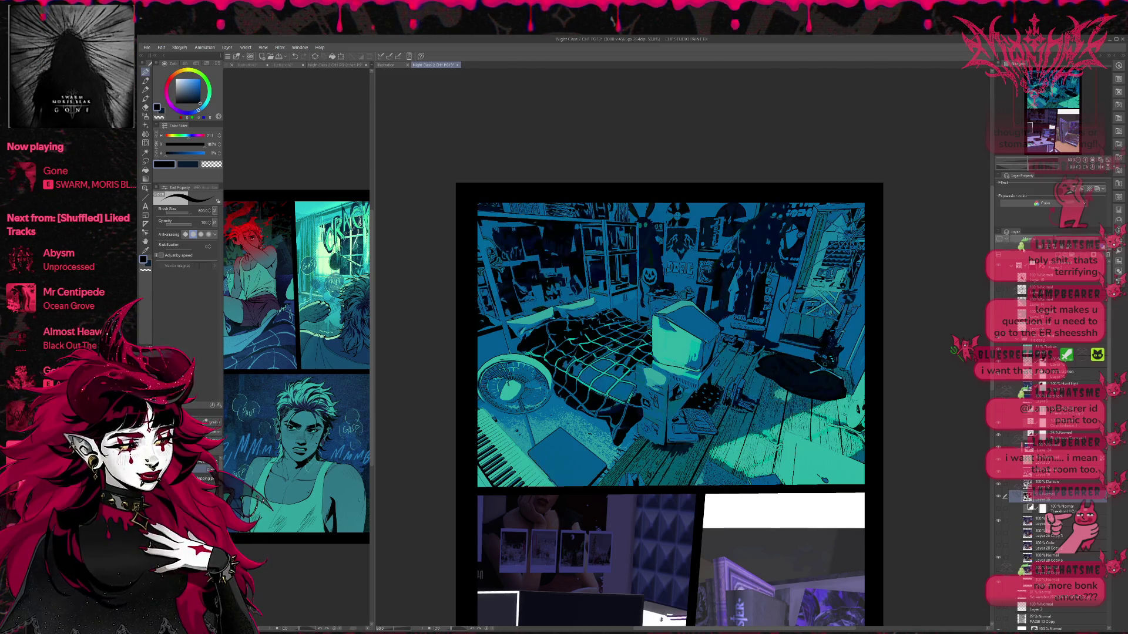
{"action": "left_click", "coordinate": [998, 498]}
{"action": "left_click", "coordinate": [998, 486]}
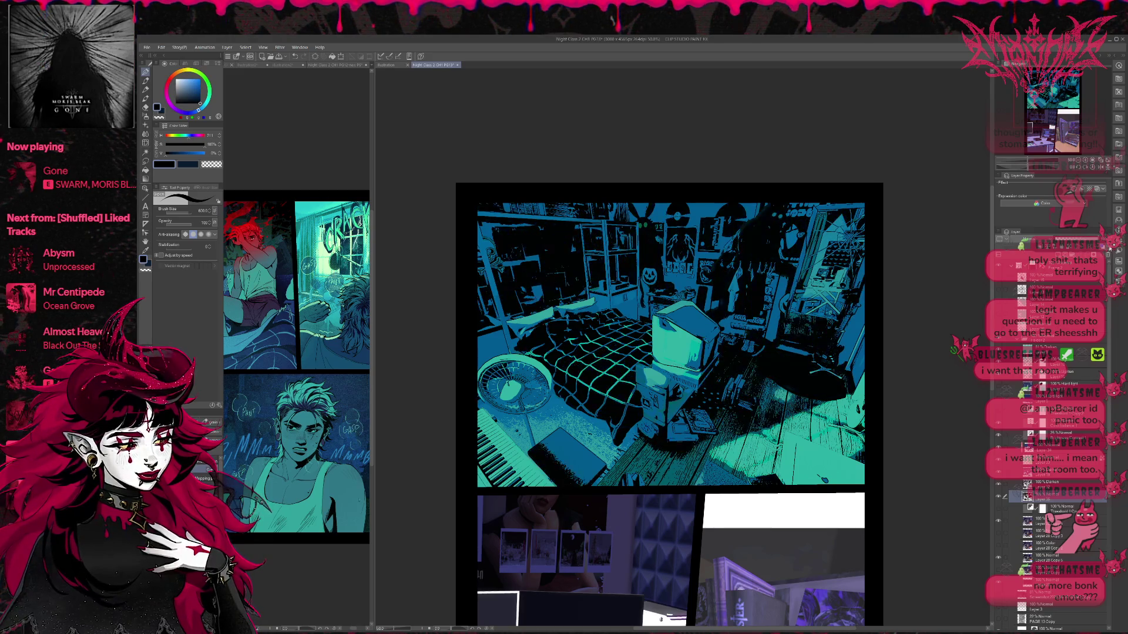
{"action": "left_click", "coordinate": [999, 498]}
{"action": "left_click", "coordinate": [999, 498]}
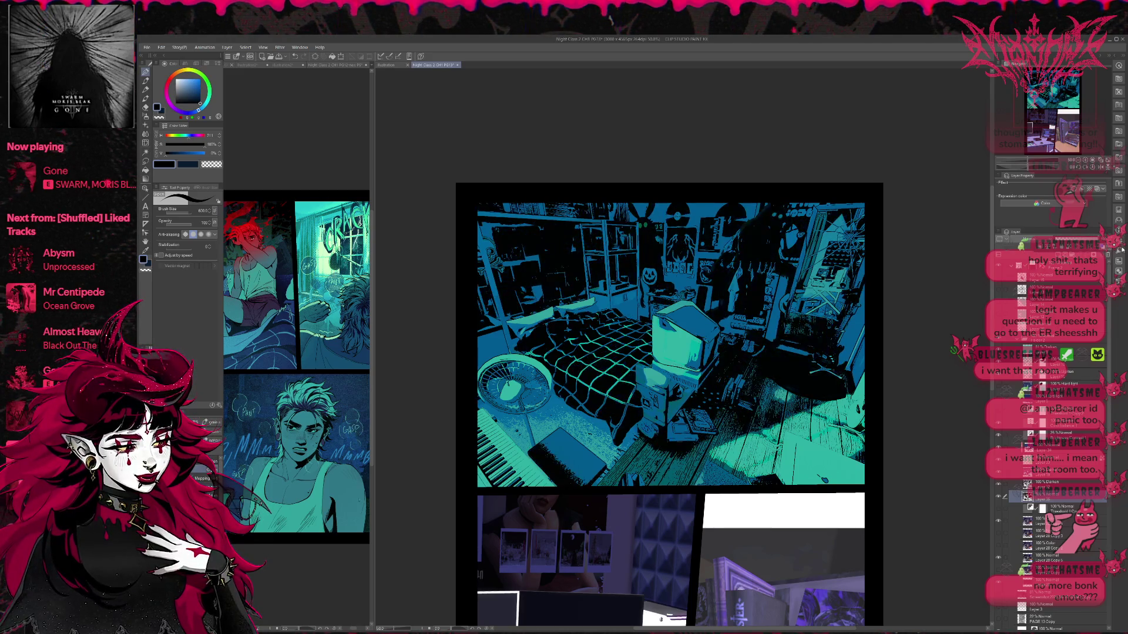
{"action": "left_click", "coordinate": [999, 498]}
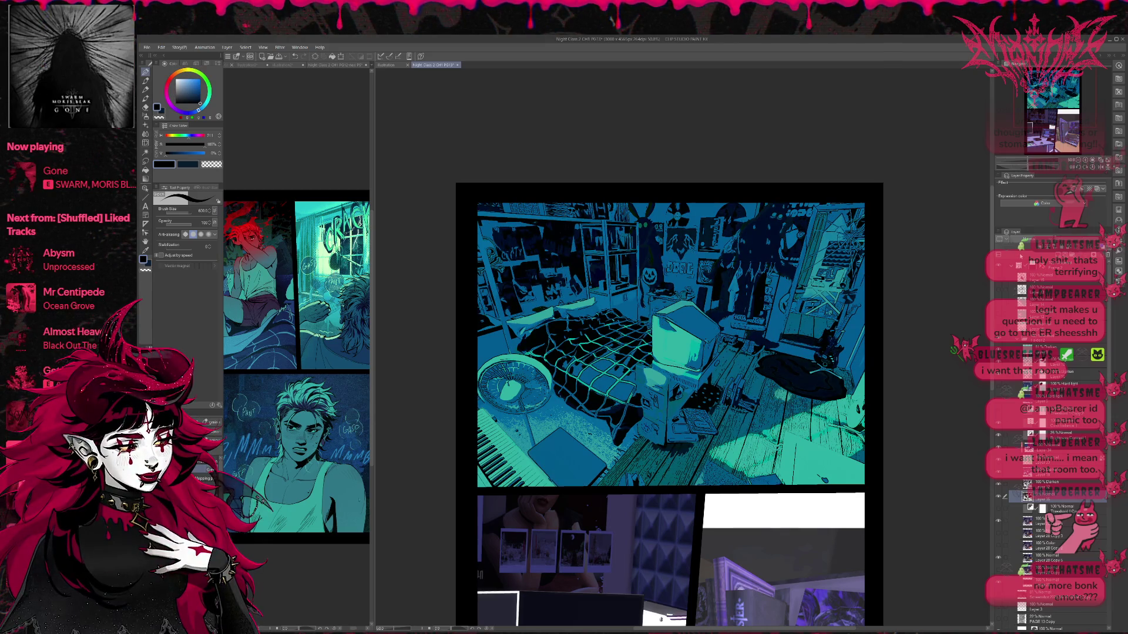
{"action": "left_click", "coordinate": [999, 498]}
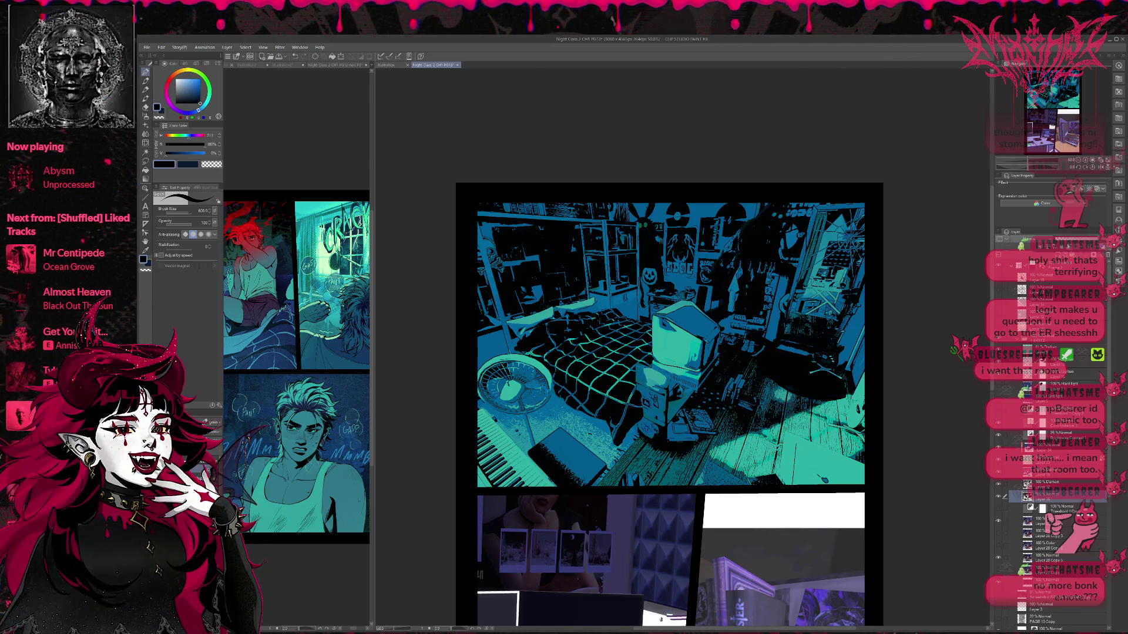
{"action": "left_click", "coordinate": [617, 411], "text": "alt"}
{"action": "left_click_drag", "start_coordinate": [617, 411], "coordinate": [567, 470]}
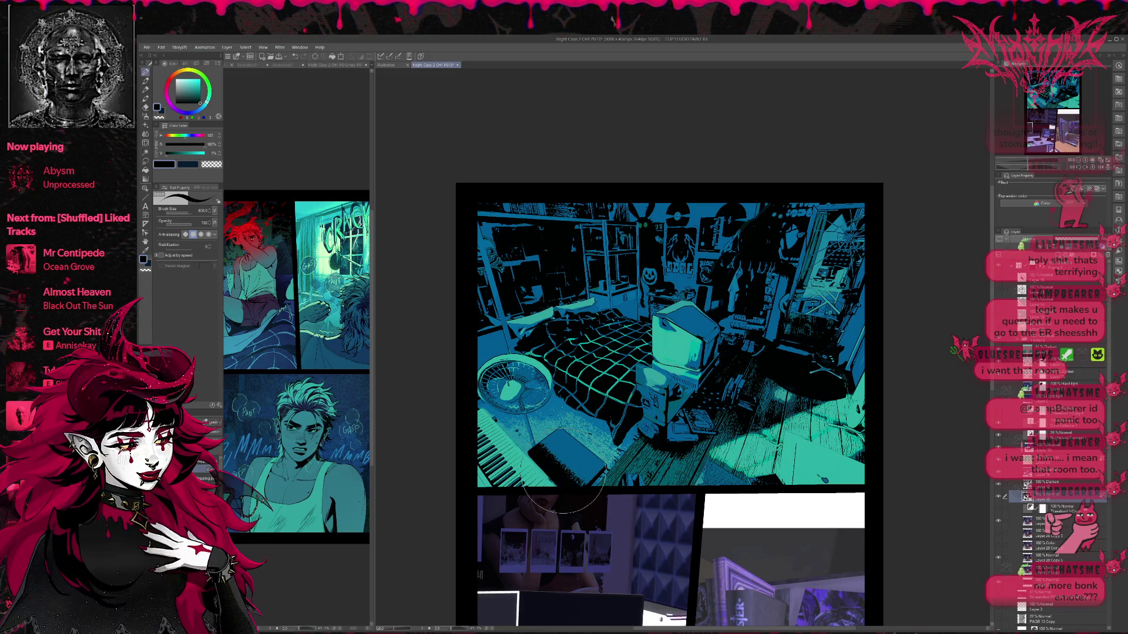
- Sample a dark blue and shade the blanket and upper-left shelves, undoing one stroke
{"action": "left_click", "coordinate": [564, 458], "text": "alt"}
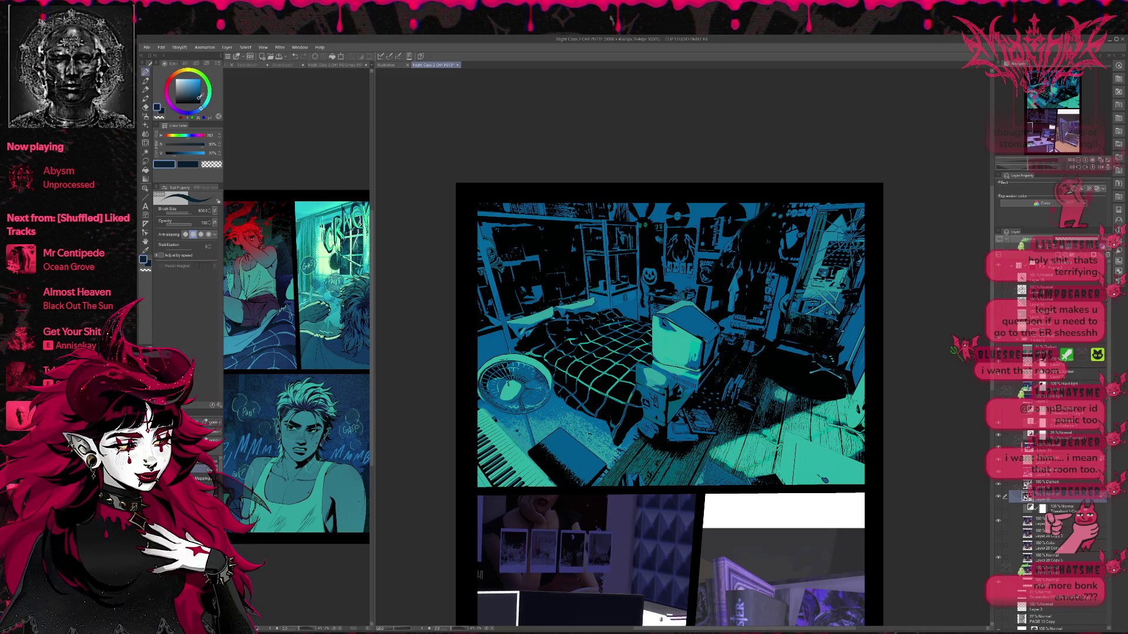
{"action": "mouse_move", "coordinate": [593, 364]}
{"action": "left_mouse_down"}
{"action": "mouse_move", "coordinate": [617, 423]}
{"action": "mouse_move", "coordinate": [558, 411]}
{"action": "mouse_move", "coordinate": [617, 382]}
{"action": "mouse_move", "coordinate": [582, 352]}
{"action": "left_mouse_up"}
{"action": "mouse_move", "coordinate": [529, 188]}
{"action": "left_mouse_down"}
{"action": "mouse_move", "coordinate": [485, 227]}
{"action": "mouse_move", "coordinate": [647, 247]}
{"action": "mouse_move", "coordinate": [763, 206]}
{"action": "mouse_move", "coordinate": [735, 364]}
{"action": "mouse_move", "coordinate": [763, 423]}
{"action": "left_mouse_up"}
{"action": "key", "text": "ctrl+z"}
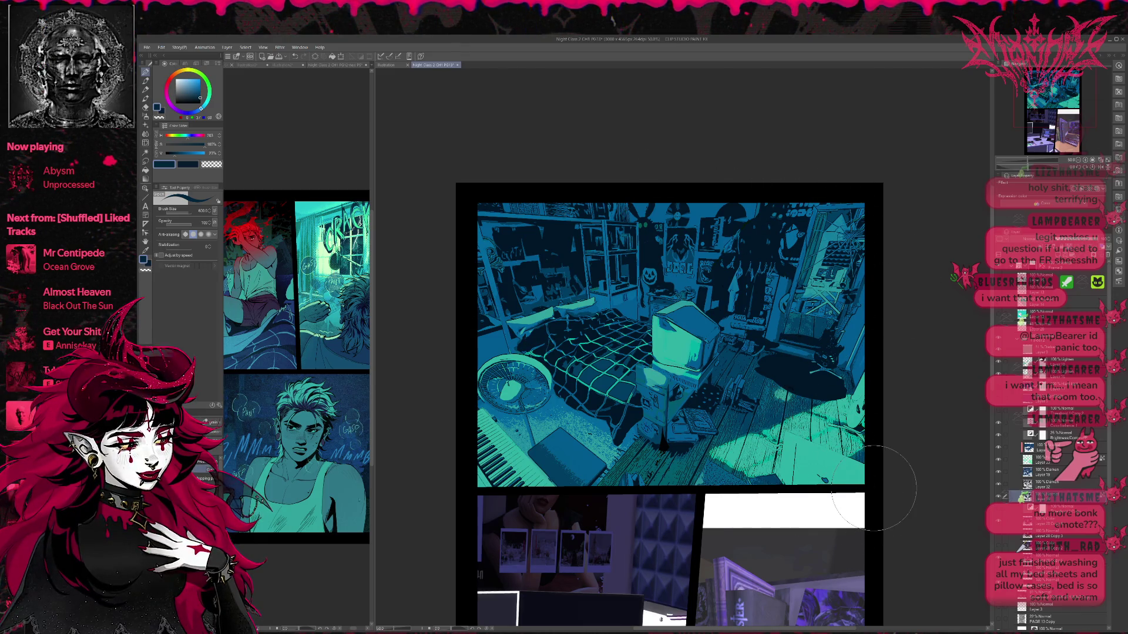
{"action": "left_click", "coordinate": [681, 352], "text": "alt"}
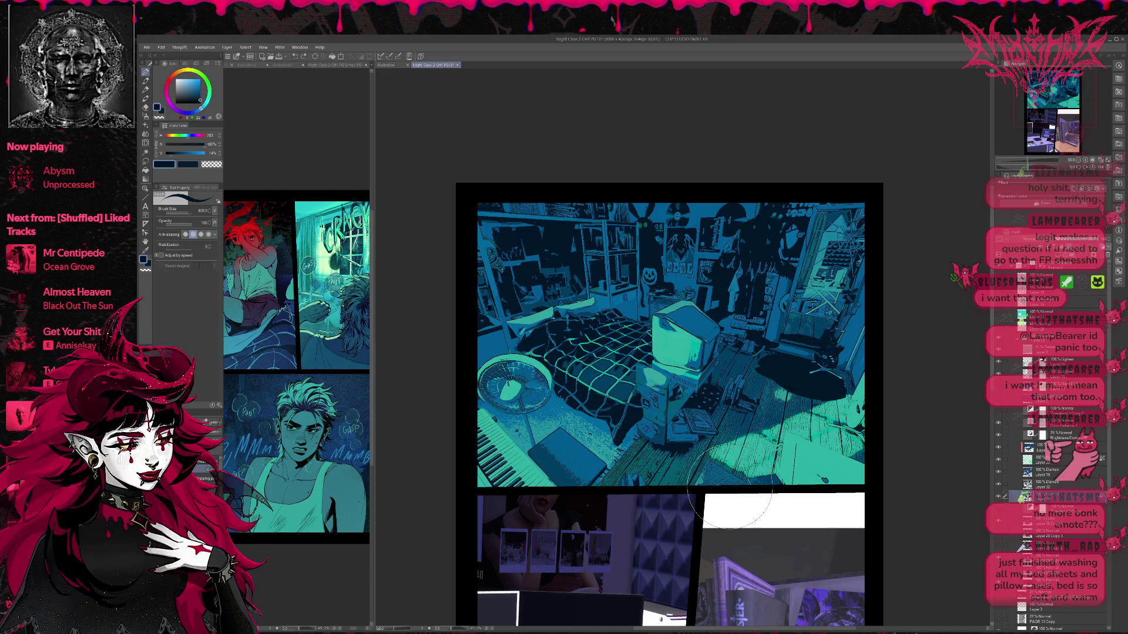
- Darken the floor under the box using a colour sampled from the bed
{"action": "left_click", "coordinate": [999, 498]}
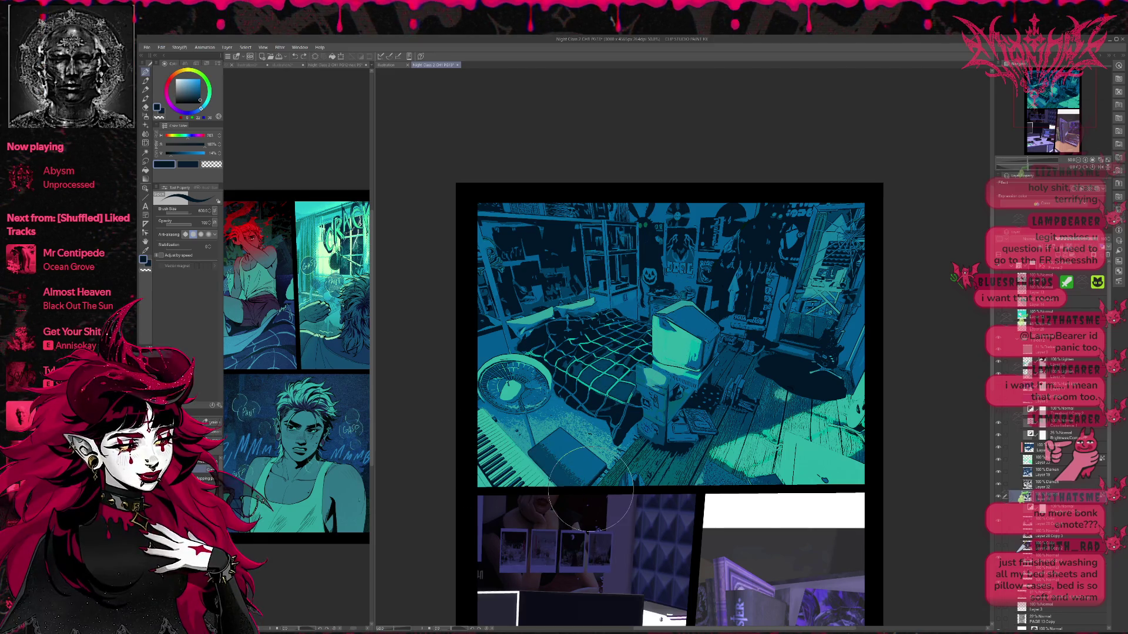
{"action": "left_click", "coordinate": [614, 367], "text": "alt"}
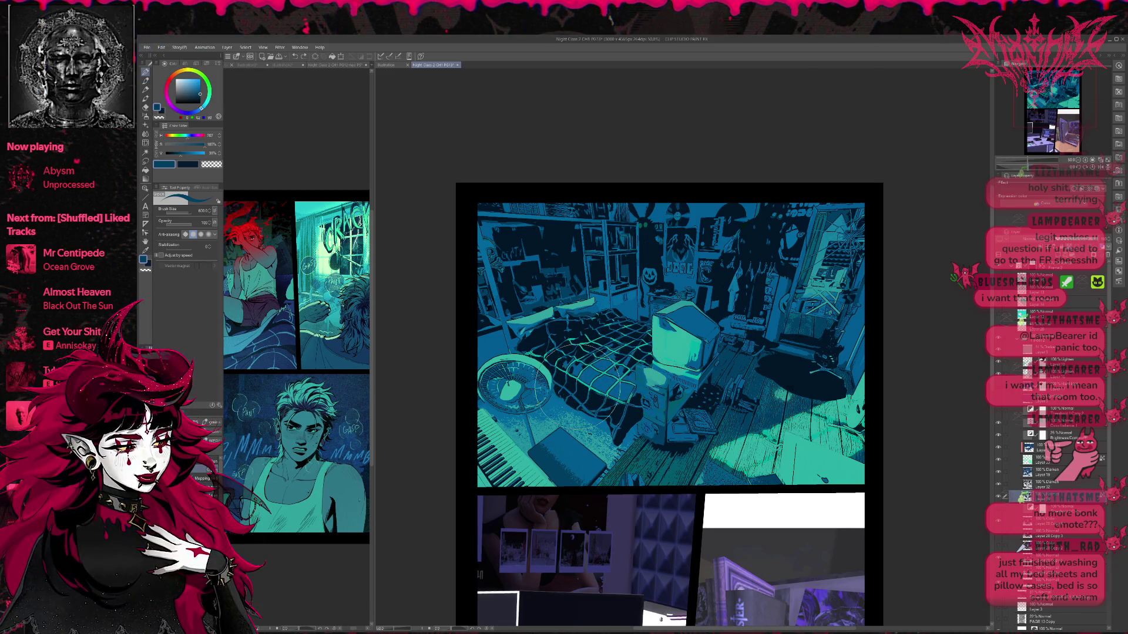
{"action": "left_click_drag", "start_coordinate": [611, 382], "coordinate": [564, 470]}
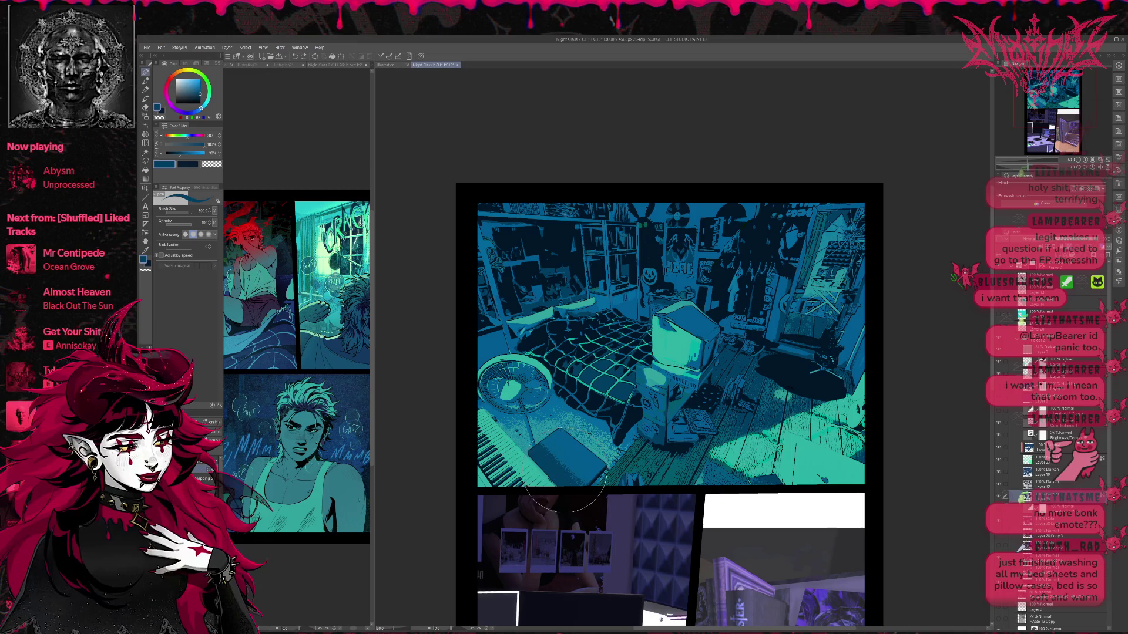
- Tune the drawing colour to a very dark navy on the Color Wheel and compare layers
{"action": "left_click", "coordinate": [561, 418], "text": "alt"}
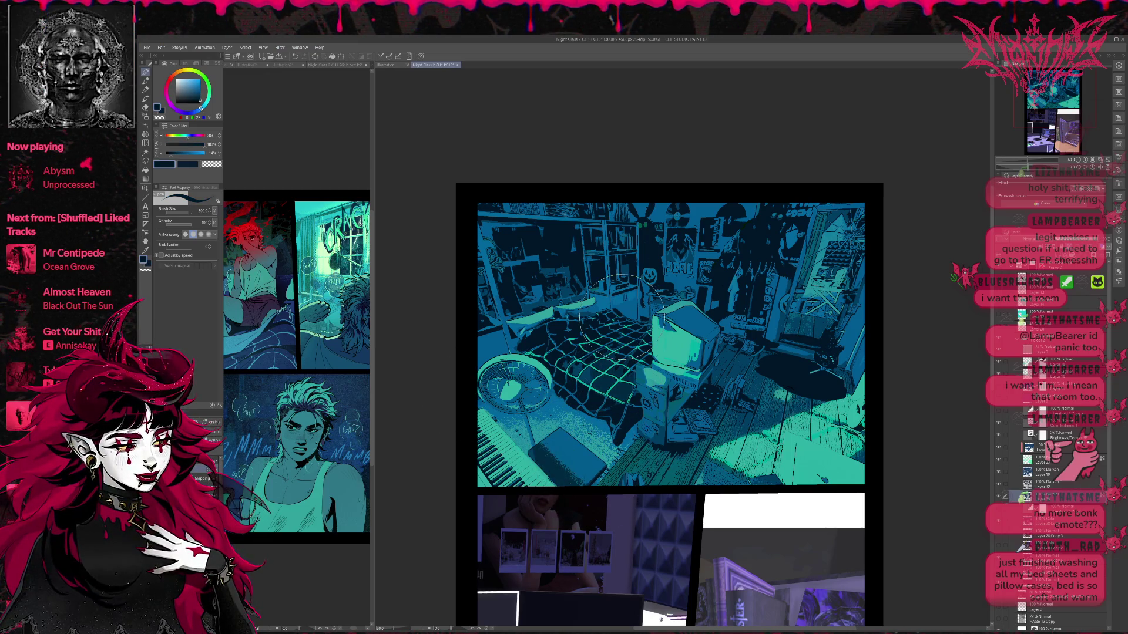
{"action": "left_click", "coordinate": [200, 110]}
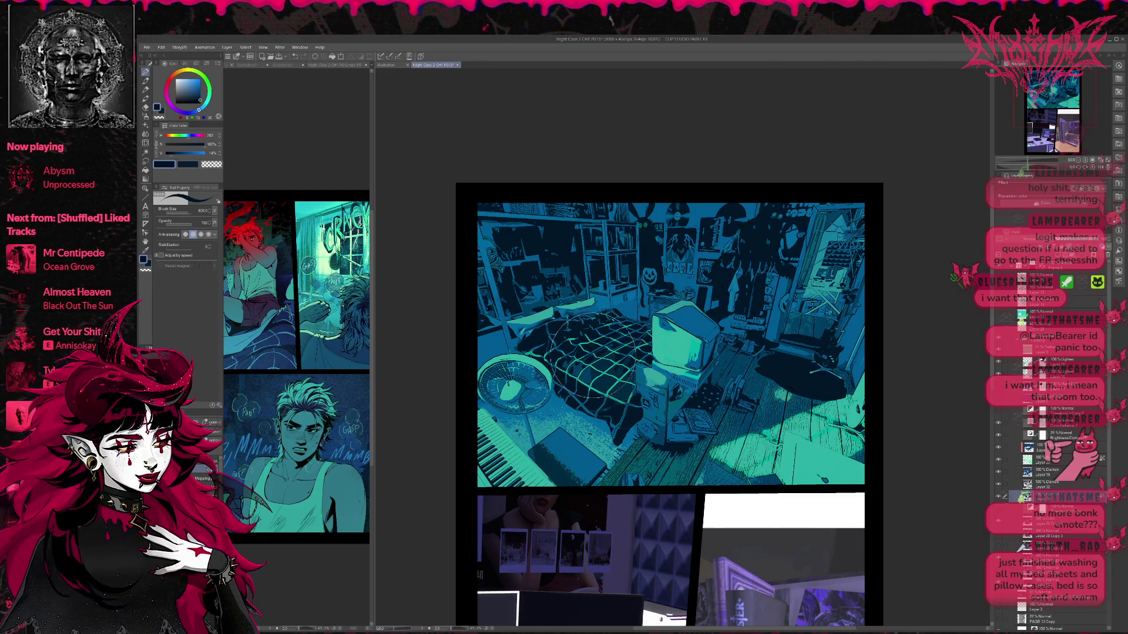
{"action": "left_click", "coordinate": [199, 99]}
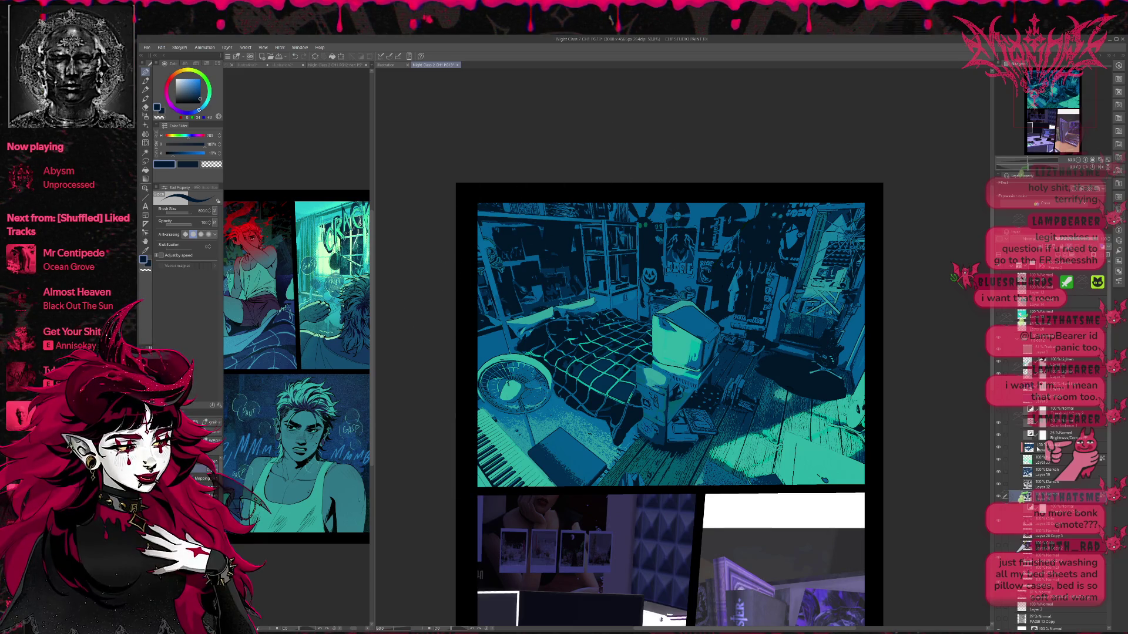
{"action": "left_click", "coordinate": [999, 435]}
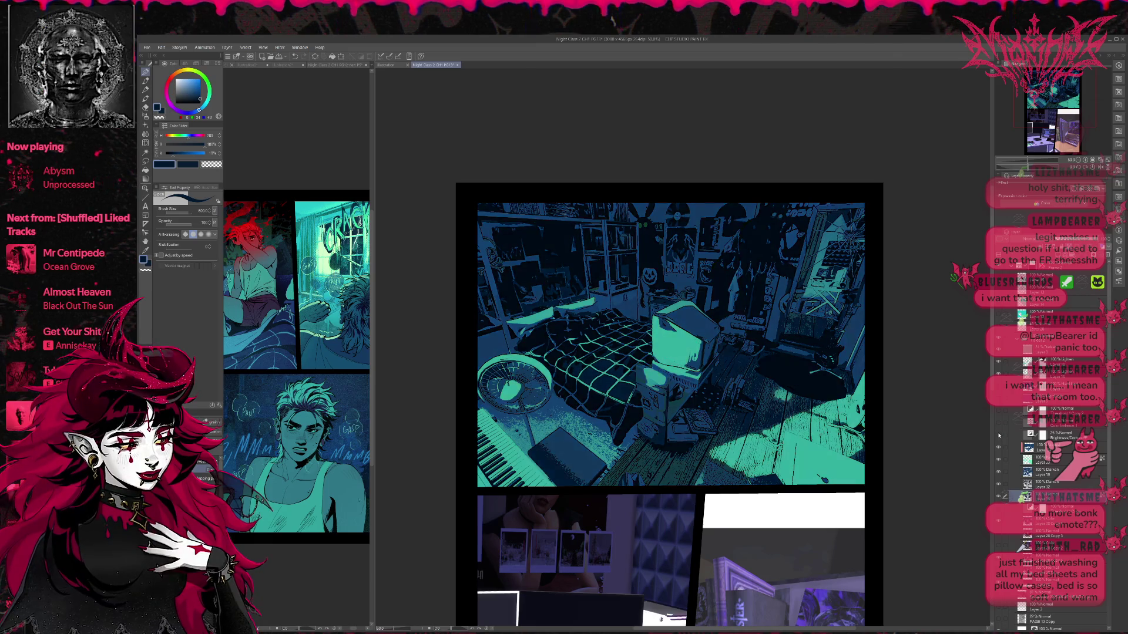
- Compare the teal-and-black and dark blue lighting versions, keep the bright teal lighting on, and zoom out to 33.3%
{"action": "left_click", "coordinate": [999, 435]}
{"action": "left_click", "coordinate": [998, 426]}
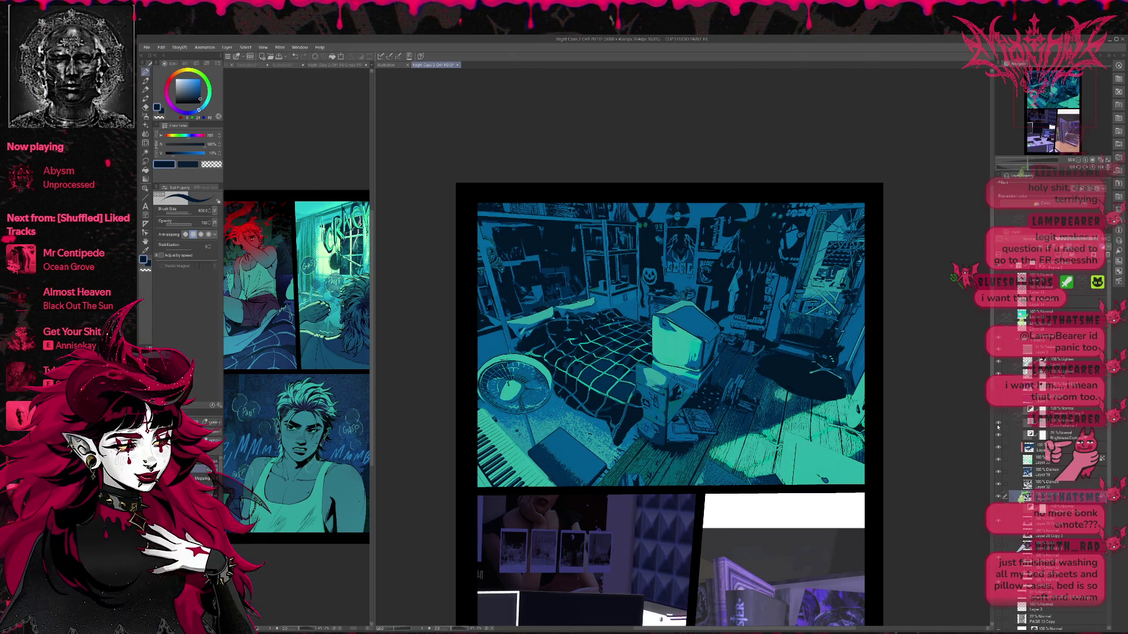
{"action": "left_click", "coordinate": [998, 402]}
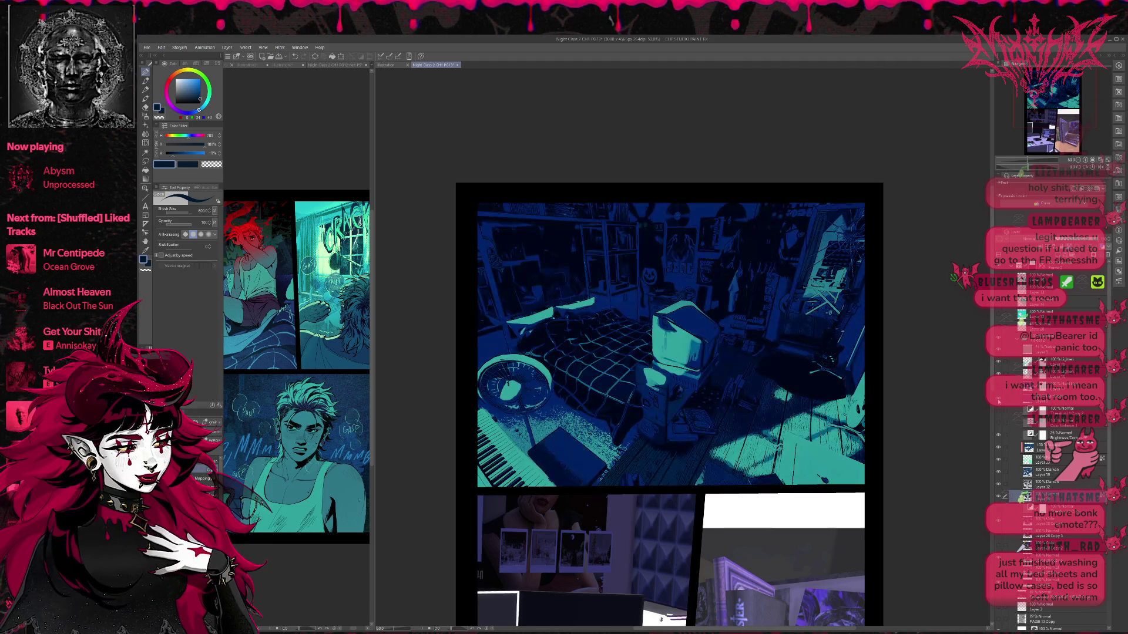
{"action": "left_click", "coordinate": [1000, 403]}
{"action": "left_click", "coordinate": [998, 413]}
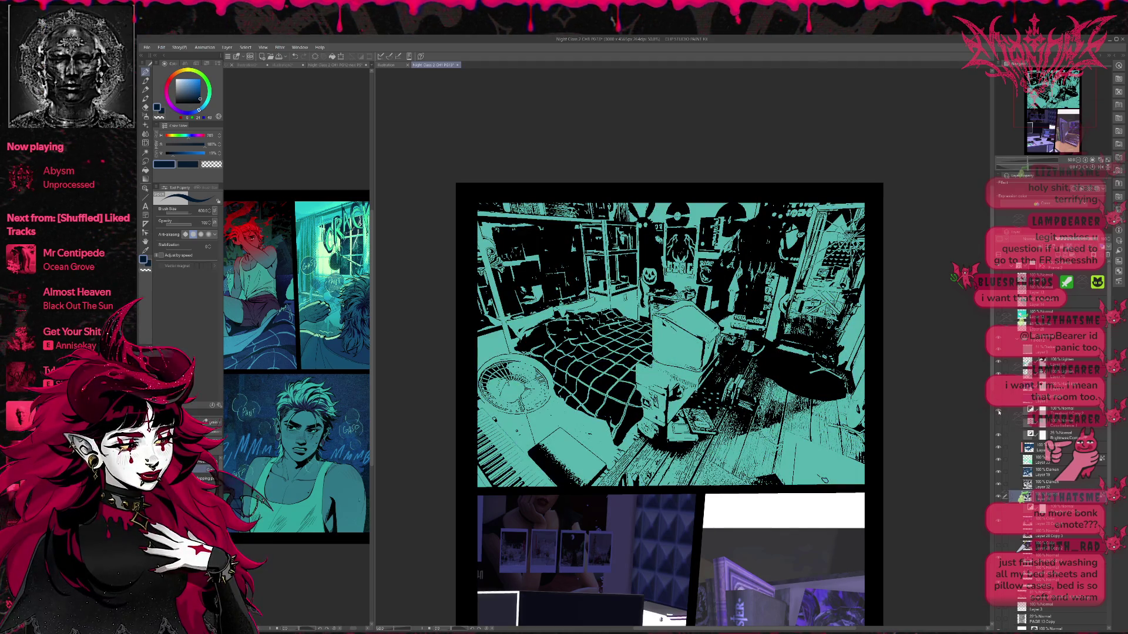
{"action": "left_click", "coordinate": [999, 413]}
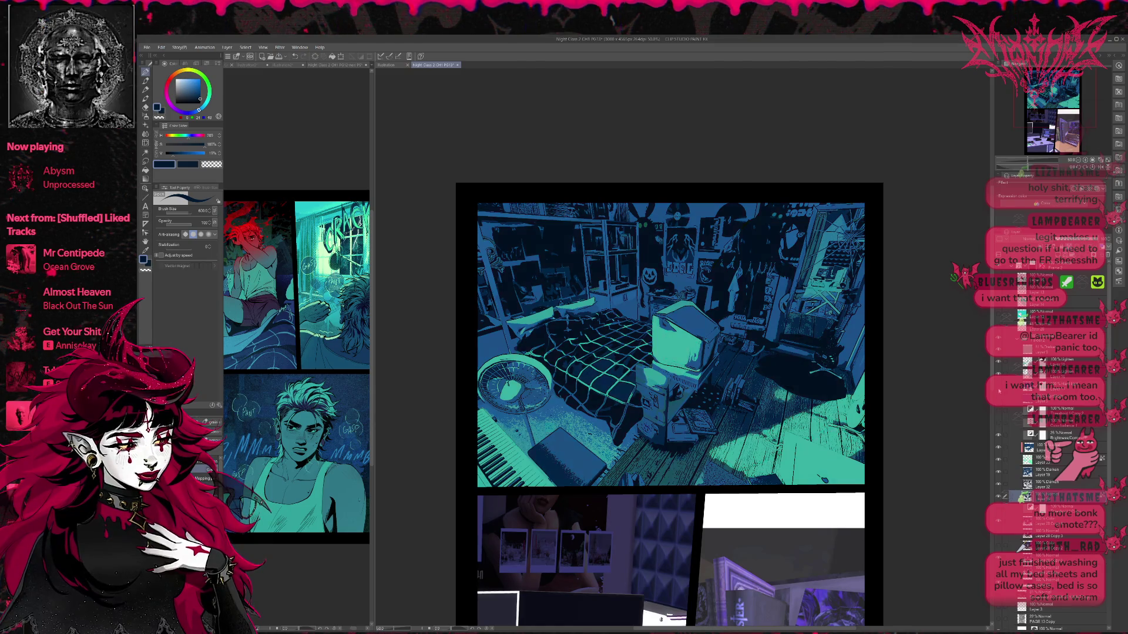
{"action": "left_click", "coordinate": [999, 390]}
{"action": "left_click", "coordinate": [999, 392]}
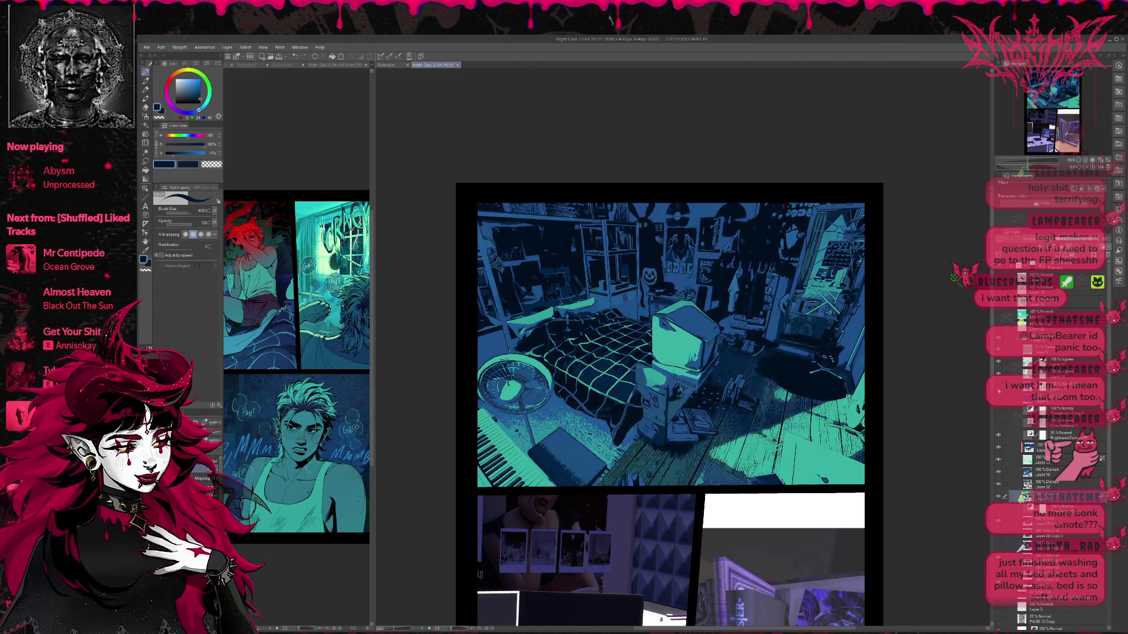
{"action": "left_click", "coordinate": [999, 390]}
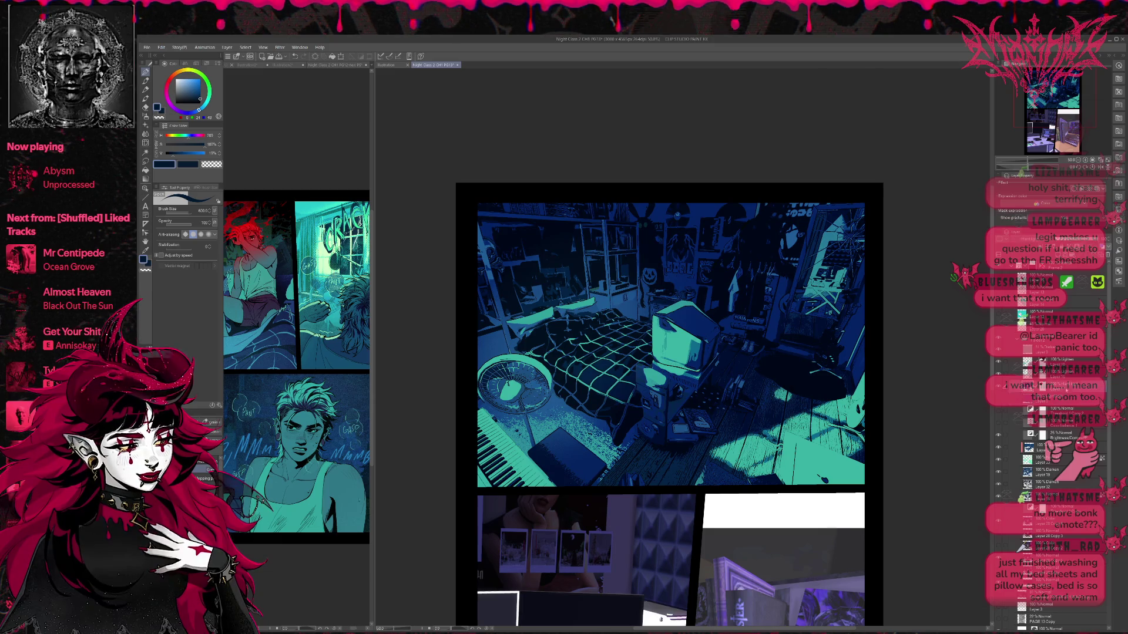
{"action": "left_click", "coordinate": [999, 390]}
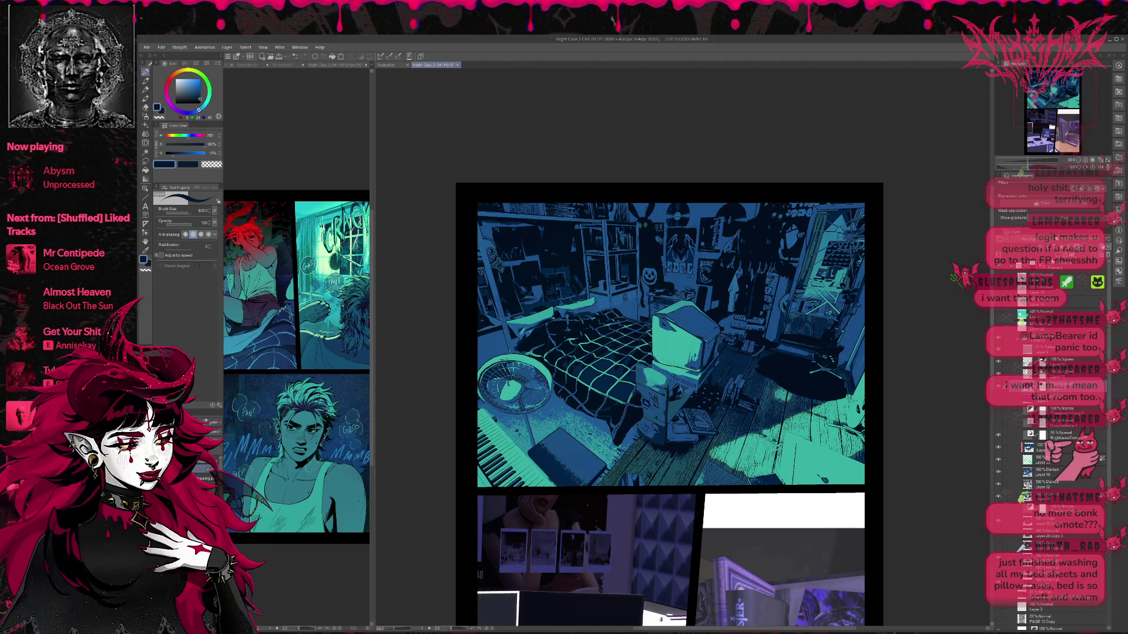
{"action": "key", "text": "ctrl+minus"}
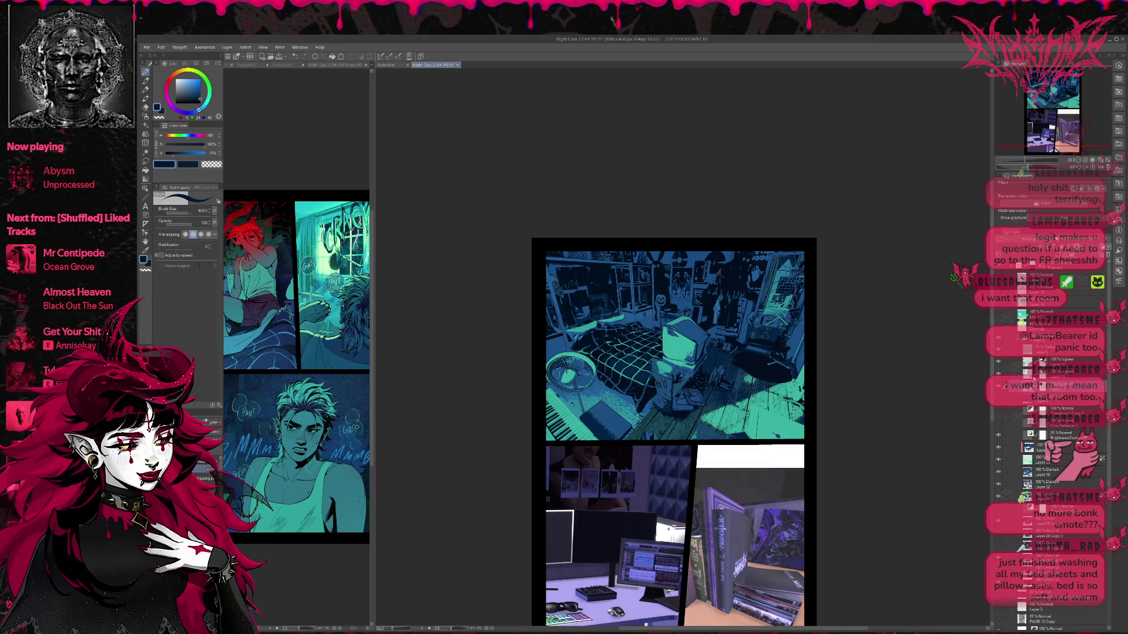
- Hide the light shafts and room group, revealing the cyan sketch and rendered figure on the bed
{"action": "left_click", "coordinate": [999, 448]}
{"action": "left_click", "coordinate": [999, 448]}
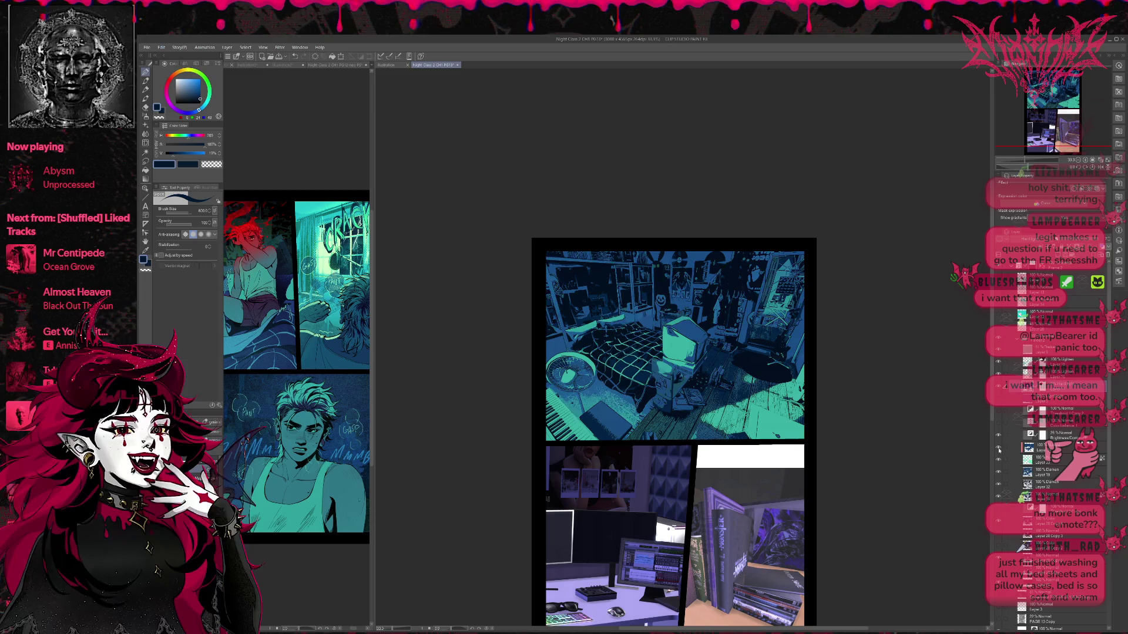
{"action": "left_click", "coordinate": [998, 351]}
{"action": "left_click", "coordinate": [998, 351]}
{"action": "left_click", "coordinate": [997, 352]}
{"action": "left_click", "coordinate": [998, 352]}
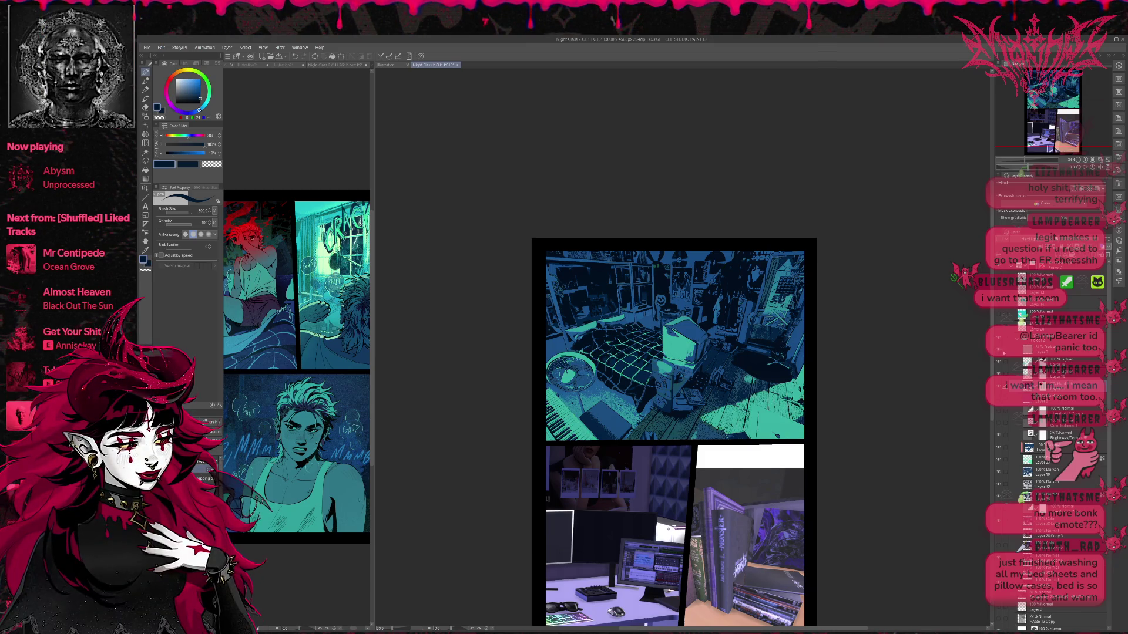
{"action": "left_click", "coordinate": [997, 351]}
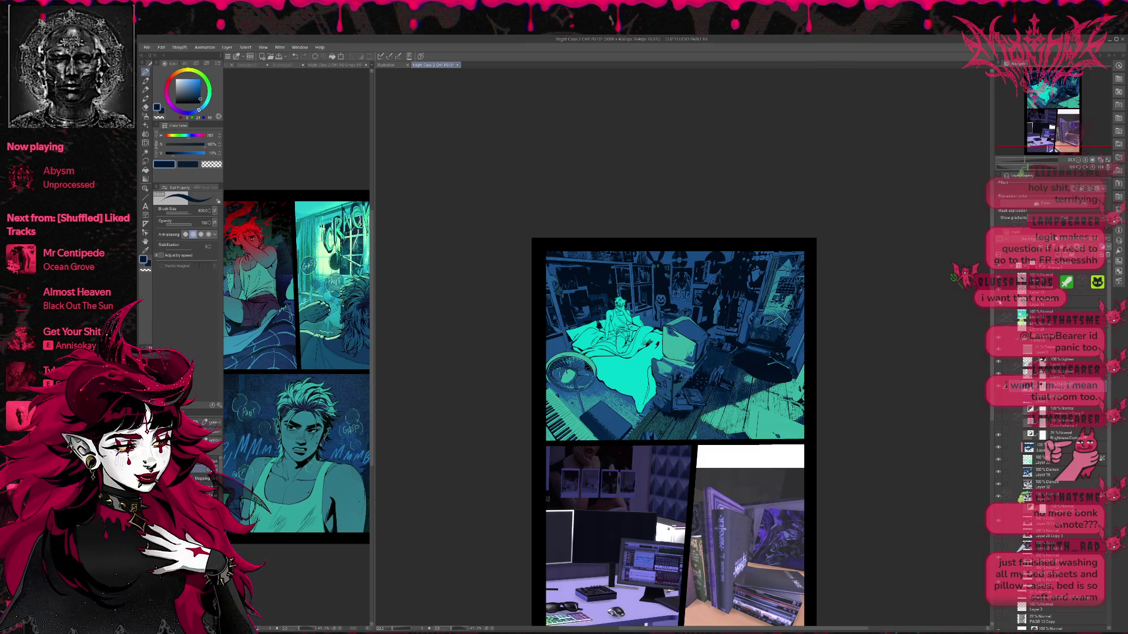
{"action": "left_click", "coordinate": [998, 338]}
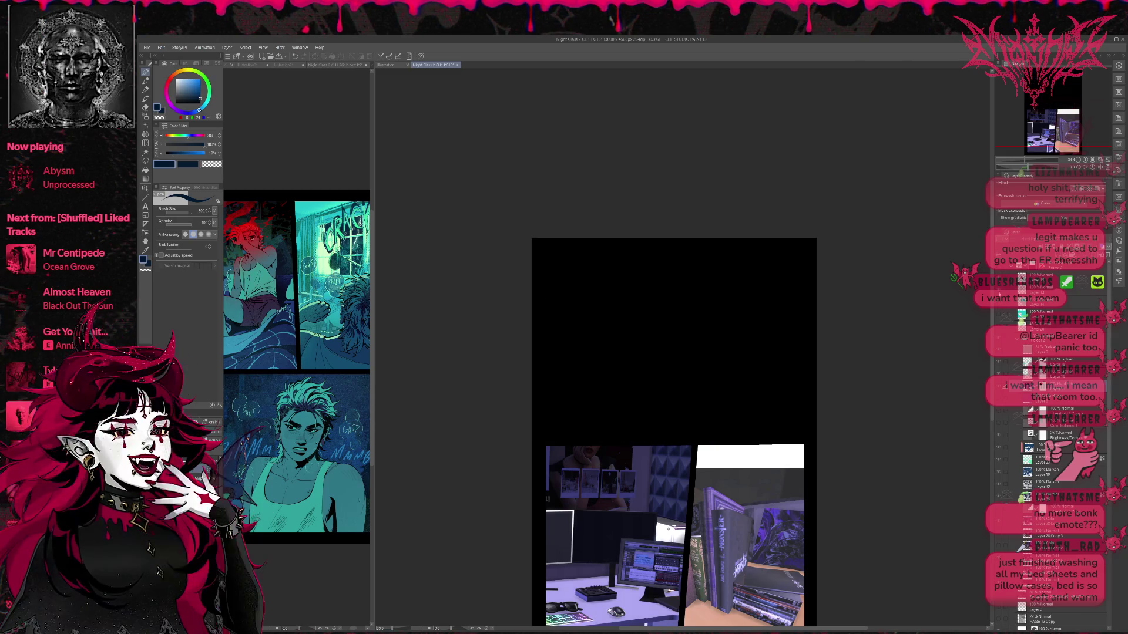
{"action": "left_click", "coordinate": [998, 320]}
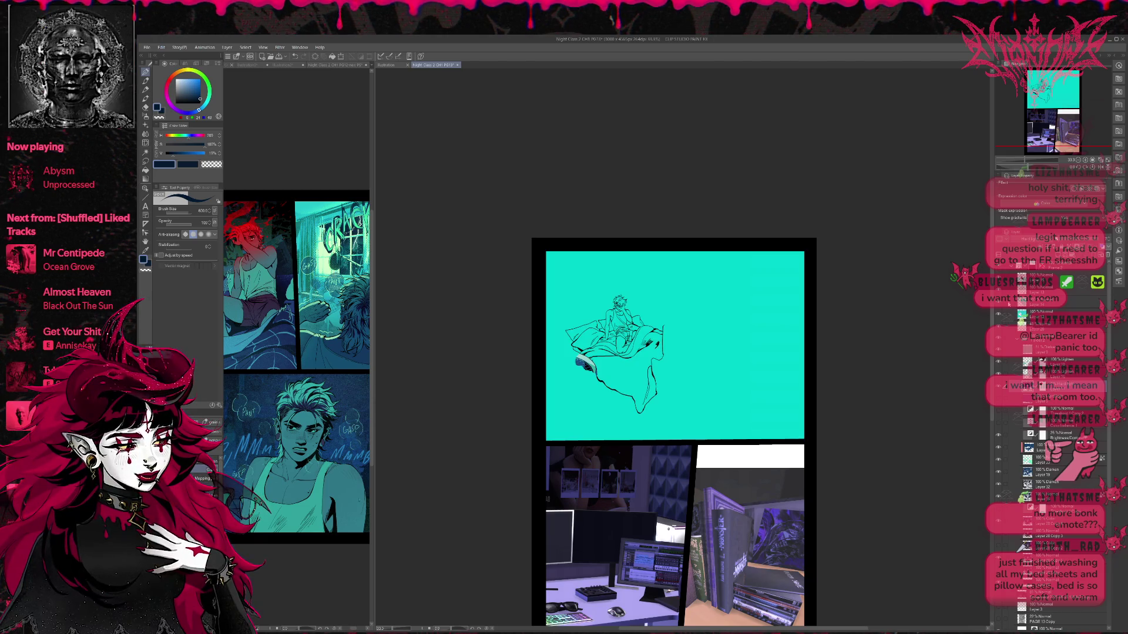
{"action": "left_click", "coordinate": [998, 326]}
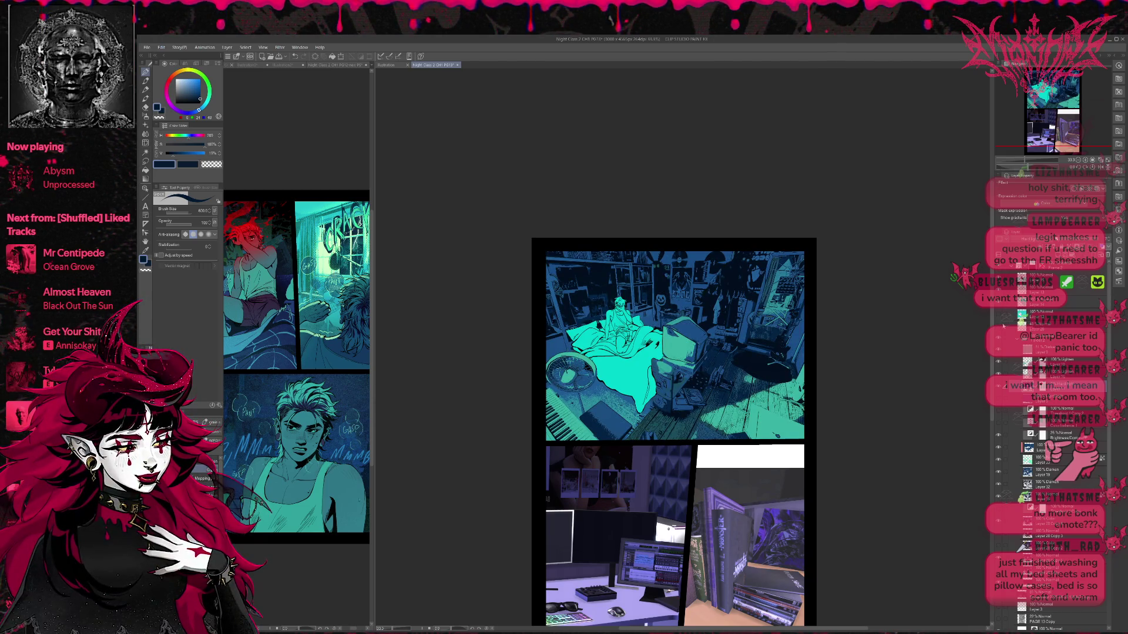
- Add a new layer above Folder2 and sample the muted teal from the artwork
{"action": "left_click", "coordinate": [1042, 386]}
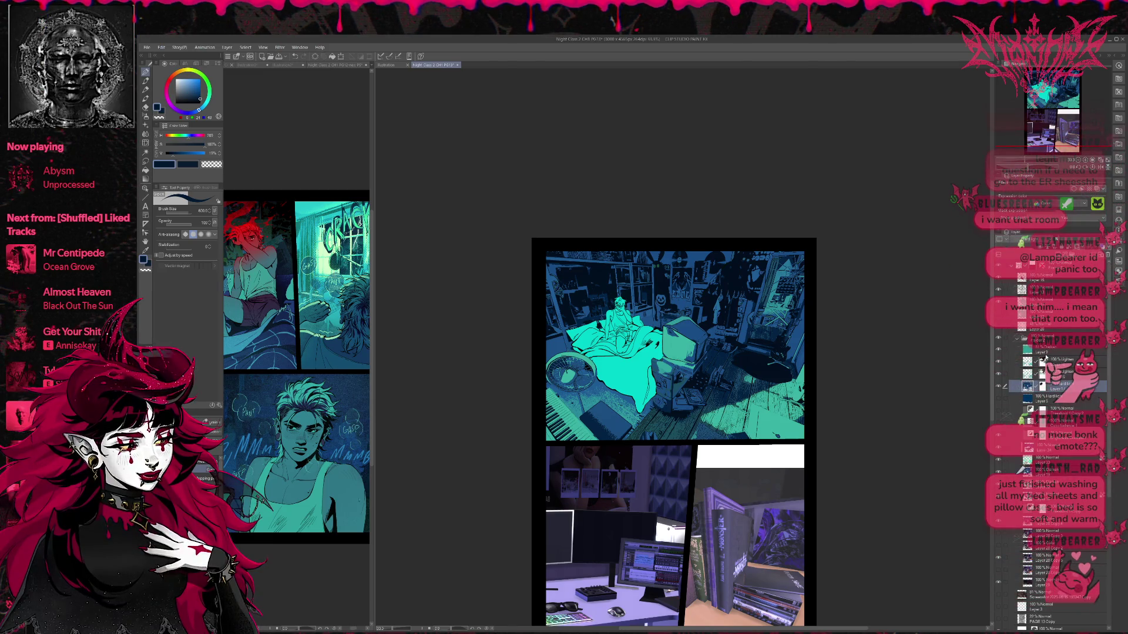
{"action": "left_click", "coordinate": [1055, 352]}
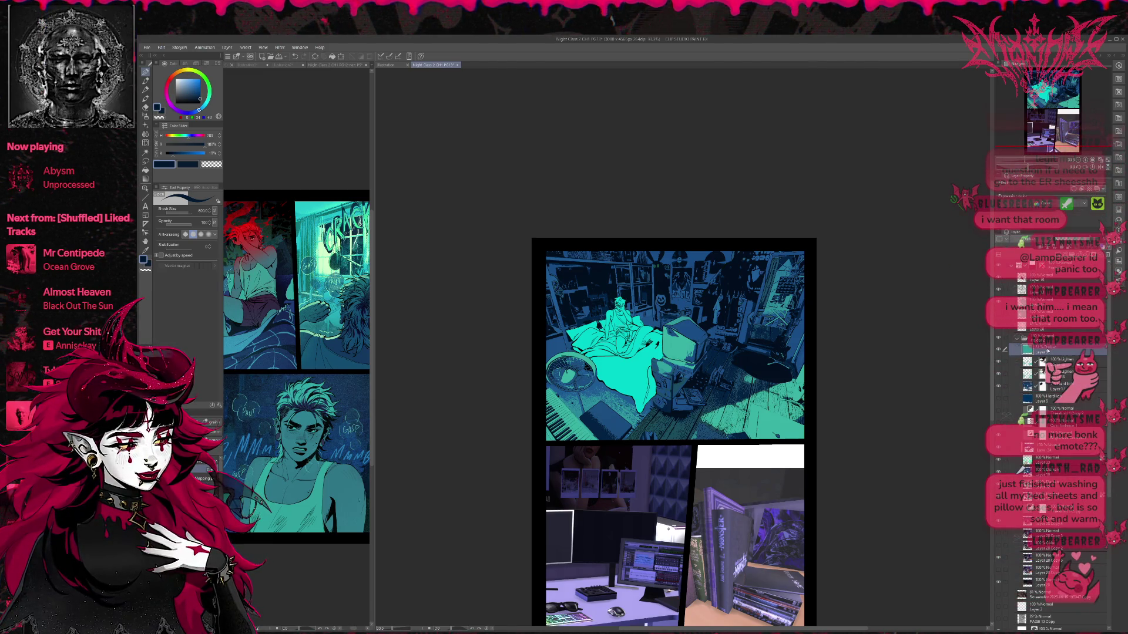
{"action": "left_click", "coordinate": [1052, 340]}
{"action": "key", "text": "ctrl+shift+n"}
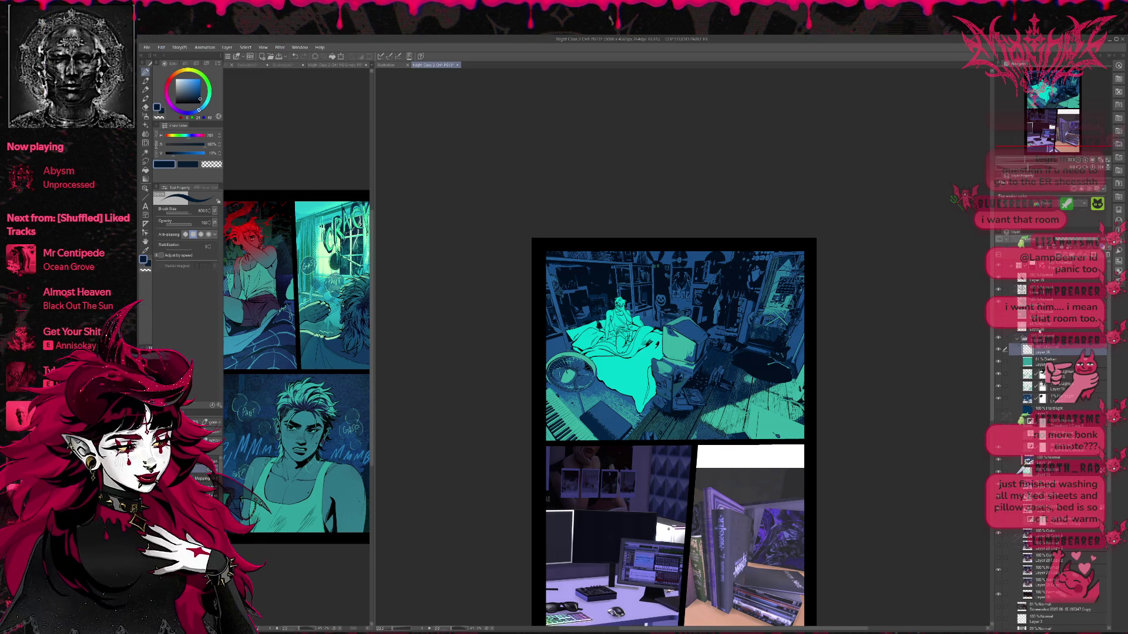
{"action": "left_click_drag", "start_coordinate": [1039, 331], "coordinate": [1040, 331]}
{"action": "left_click", "coordinate": [575, 427], "text": "alt"}
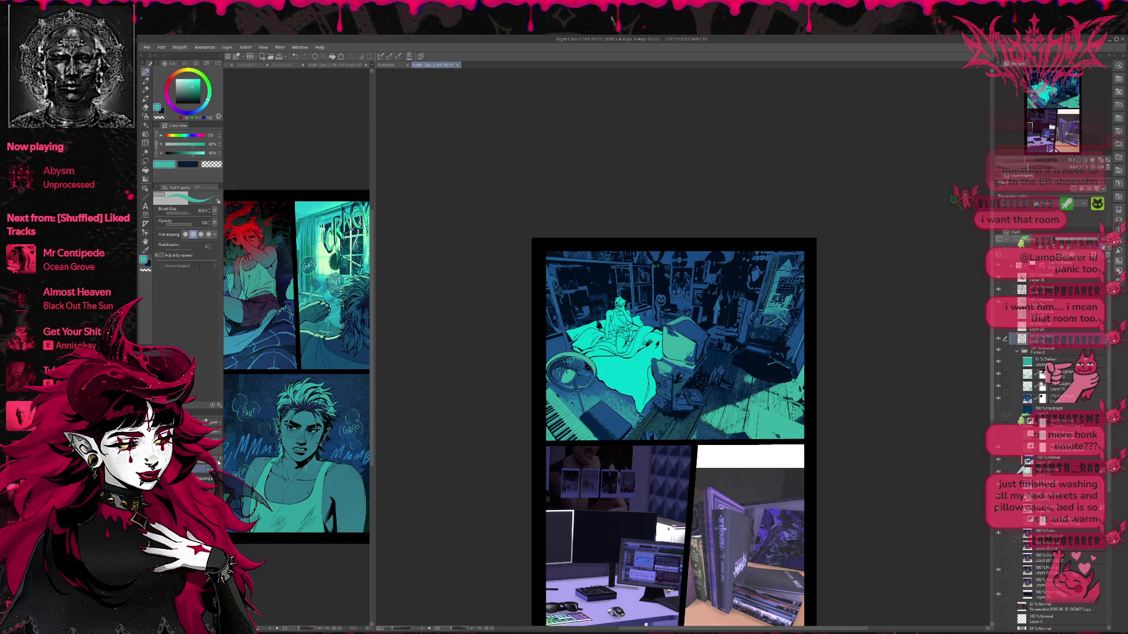
- Paint teal light across the lower floor with a textured brush, then add a new empty layer
{"action": "left_click", "coordinate": [212, 440]}
{"action": "left_click", "coordinate": [203, 479]}
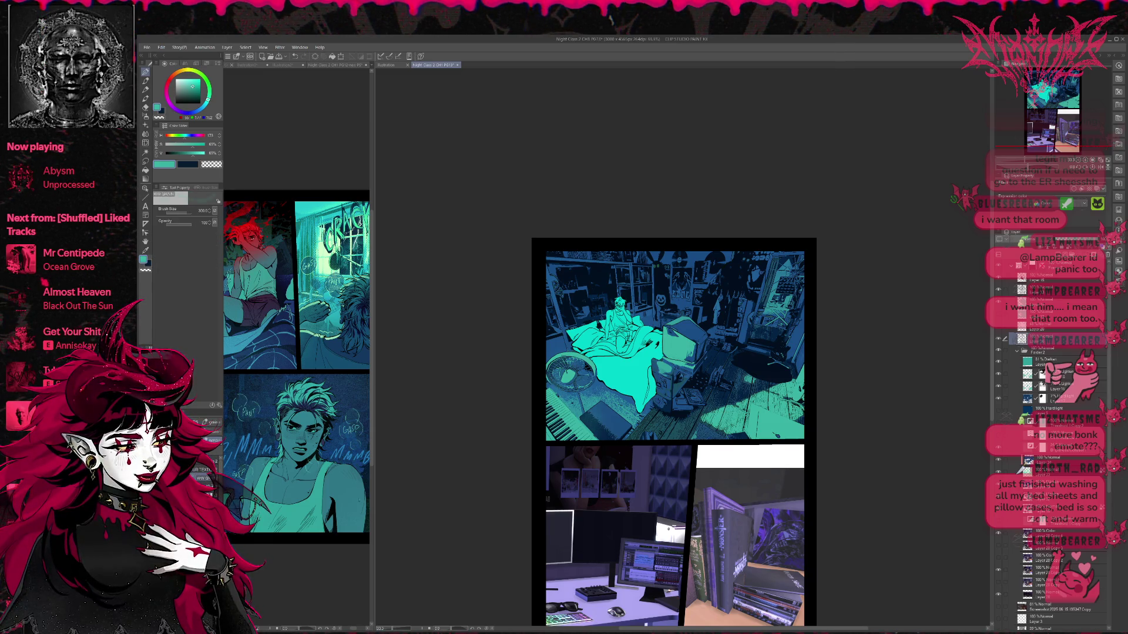
{"action": "mouse_move", "coordinate": [597, 427]}
{"action": "left_mouse_down"}
{"action": "mouse_move", "coordinate": [588, 412]}
{"action": "mouse_move", "coordinate": [639, 420]}
{"action": "mouse_move", "coordinate": [700, 409]}
{"action": "mouse_move", "coordinate": [718, 431]}
{"action": "mouse_move", "coordinate": [582, 420]}
{"action": "mouse_move", "coordinate": [549, 432]}
{"action": "mouse_move", "coordinate": [735, 385]}
{"action": "left_mouse_up"}
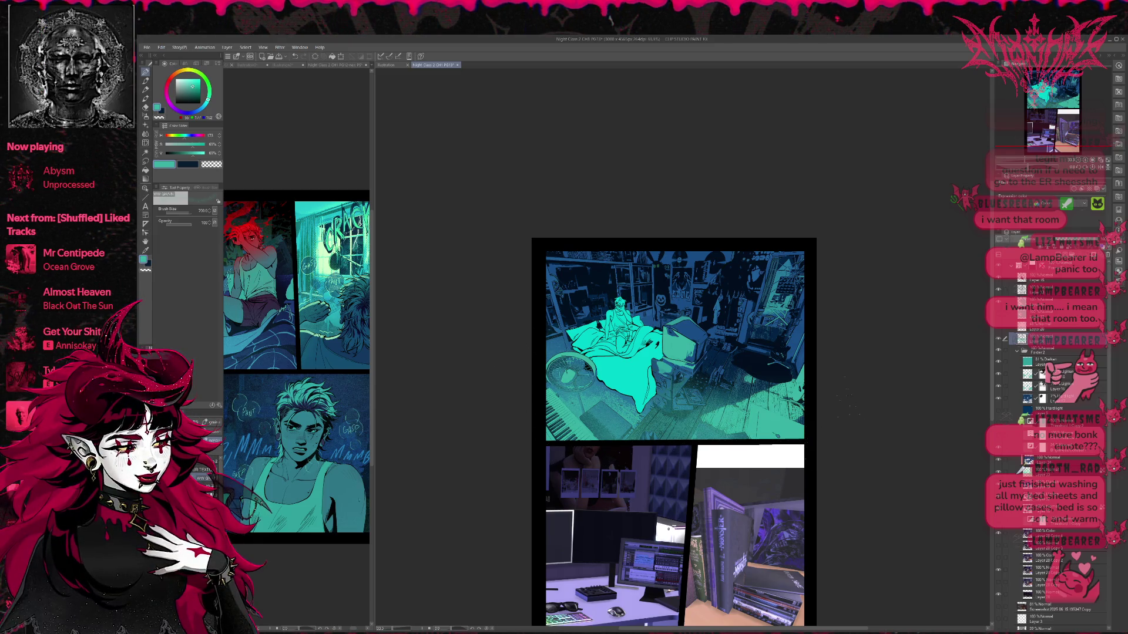
{"action": "left_click", "coordinate": [713, 299], "text": "alt"}
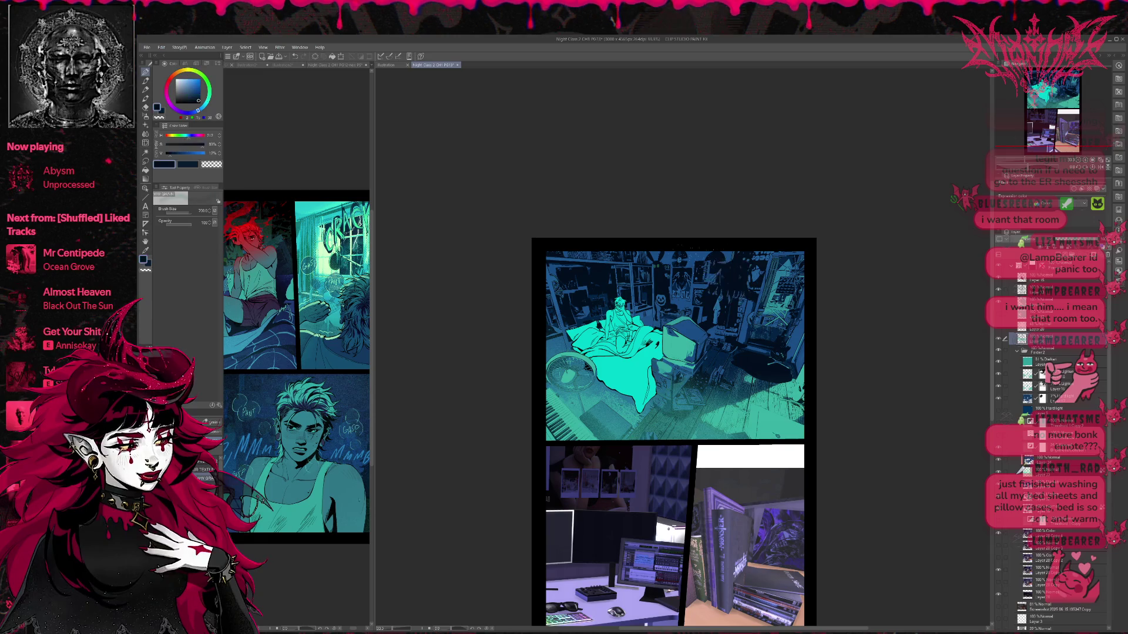
{"action": "key", "text": "ctrl+shift+n"}
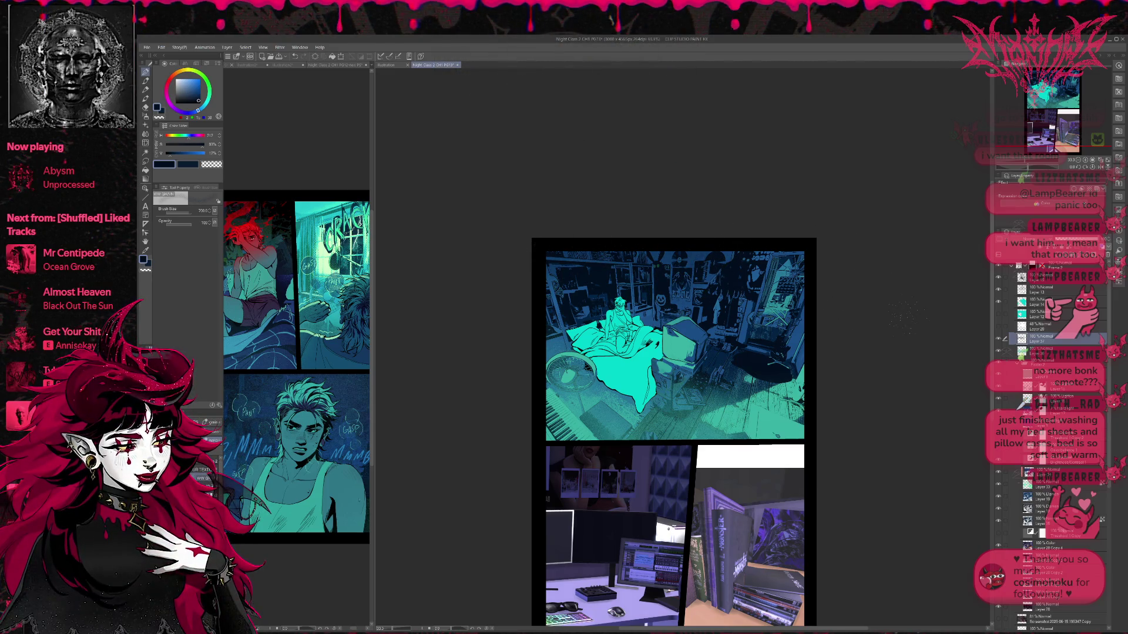
- Compare the floor lighting layer on and off, then set the layer's blending to Multiply
{"action": "left_click", "coordinate": [1034, 352]}
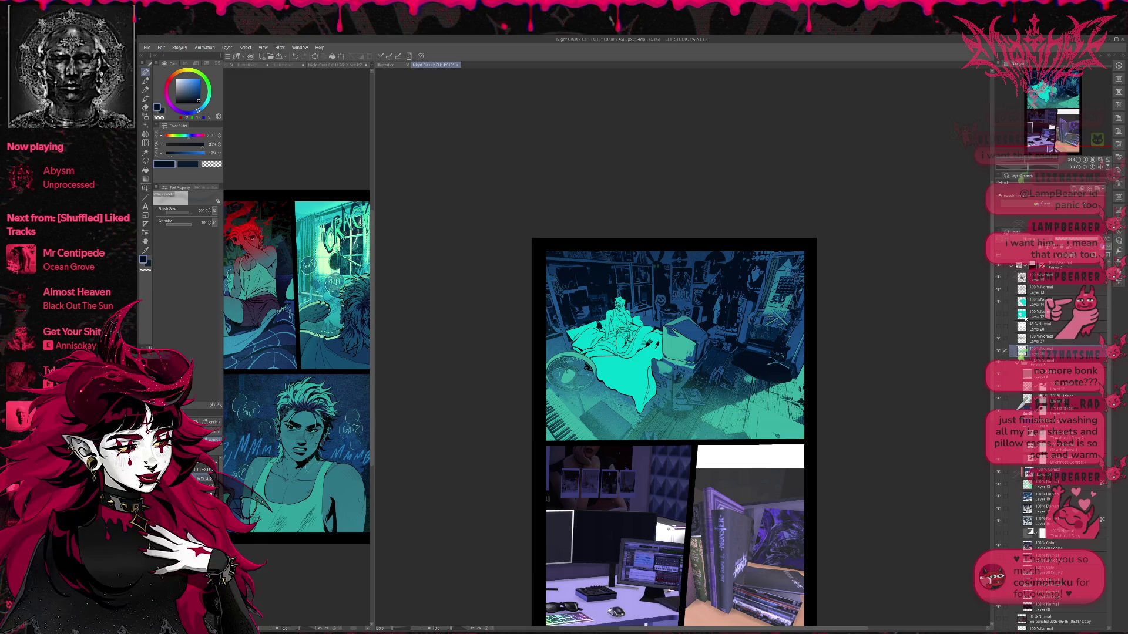
{"action": "left_click", "coordinate": [1008, 318]}
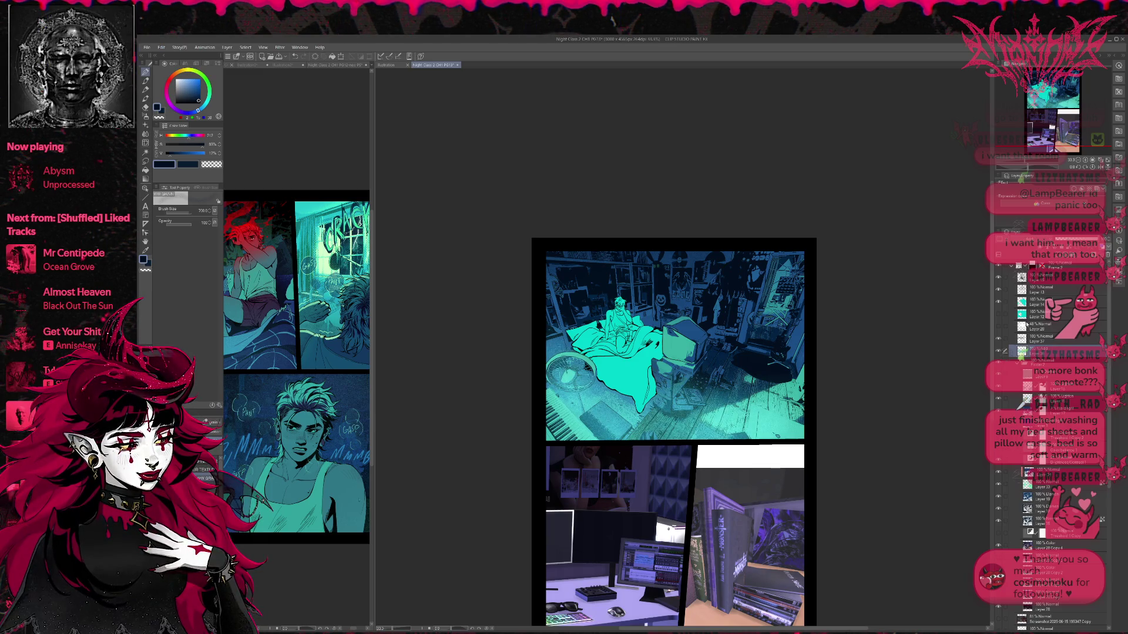
{"action": "left_click", "coordinate": [1026, 324]}
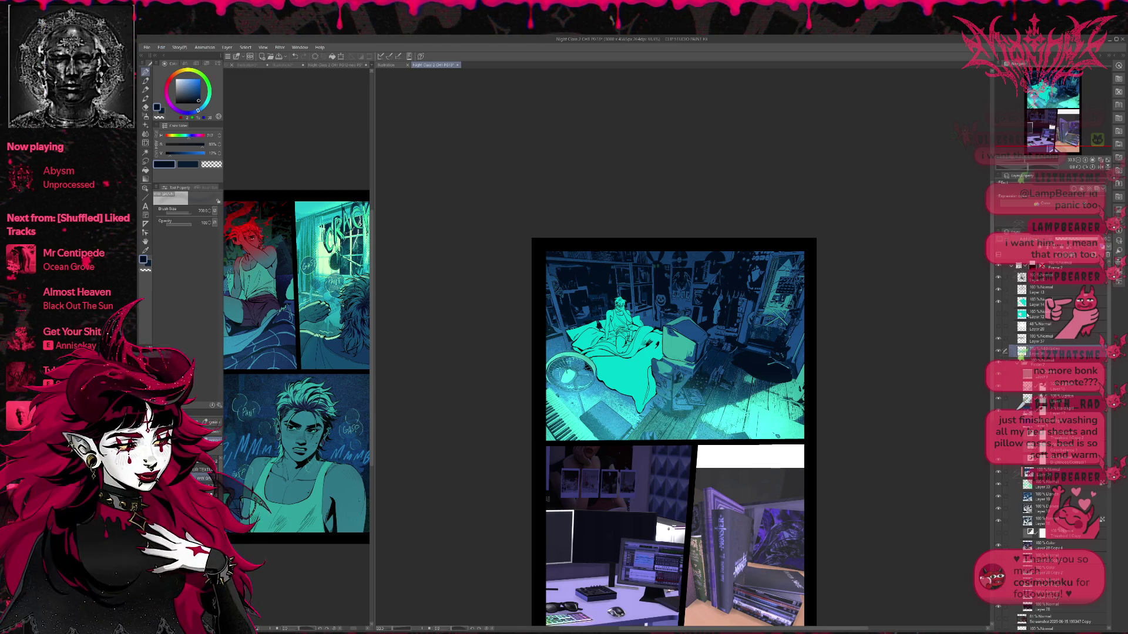
{"action": "left_click", "coordinate": [1009, 330]}
{"action": "left_click", "coordinate": [1011, 336]}
{"action": "left_click", "coordinate": [1011, 336]}
{"action": "left_click", "coordinate": [999, 353]}
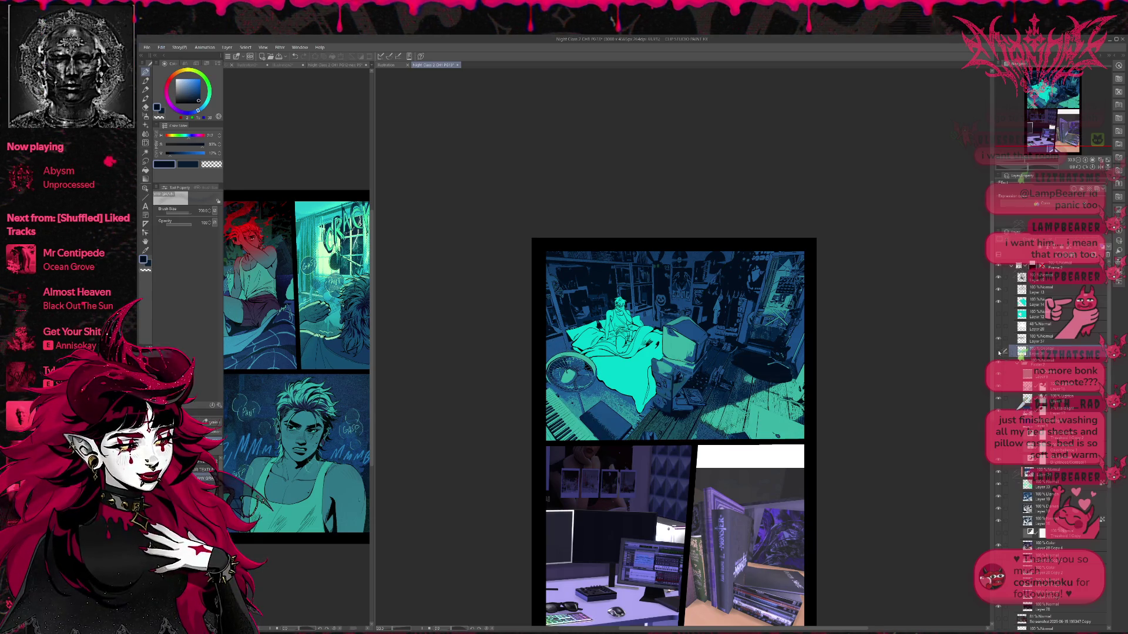
{"action": "left_click", "coordinate": [999, 352]}
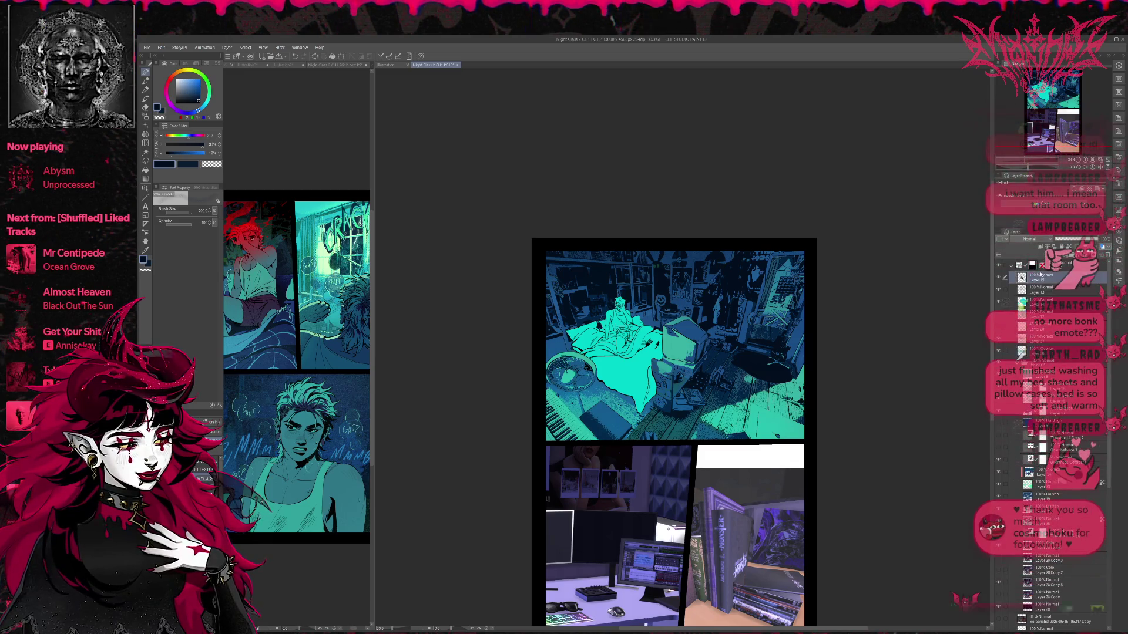
{"action": "left_click", "coordinate": [1040, 336]}
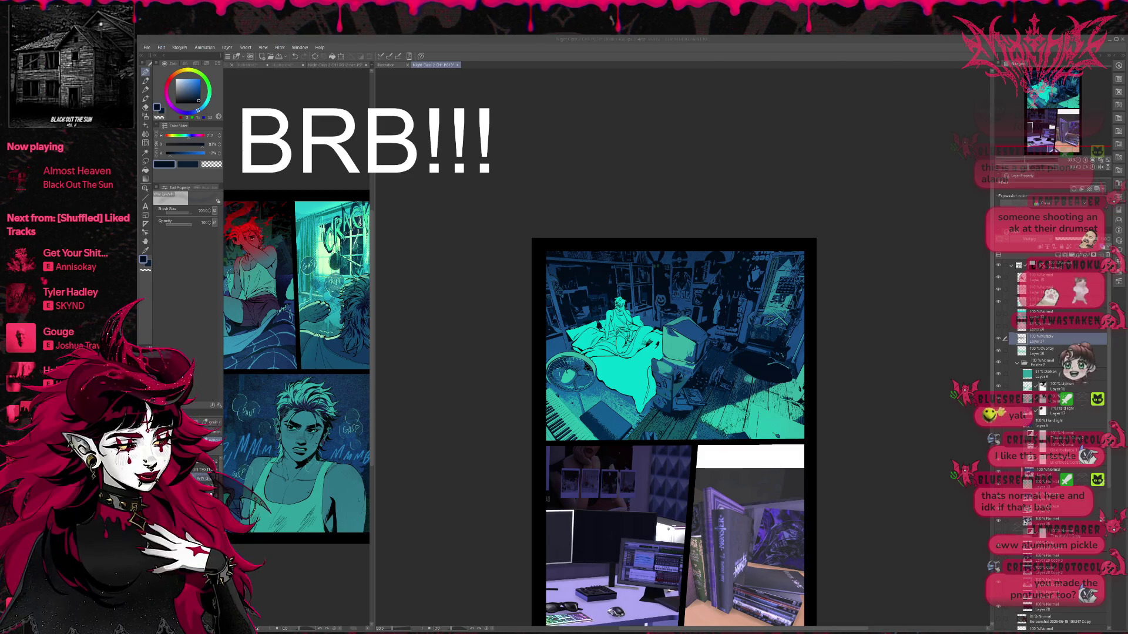
- Try Hard mix and Pin light on the tint layer, then select the Overlay layer and expand its folder
{"action": "left_click_drag", "start_coordinate": [1041, 100], "coordinate": [1047, 118]}
{"action": "scroll", "coordinate": [1047, 118], "scroll_direction": "up", "scroll_amount": 1}
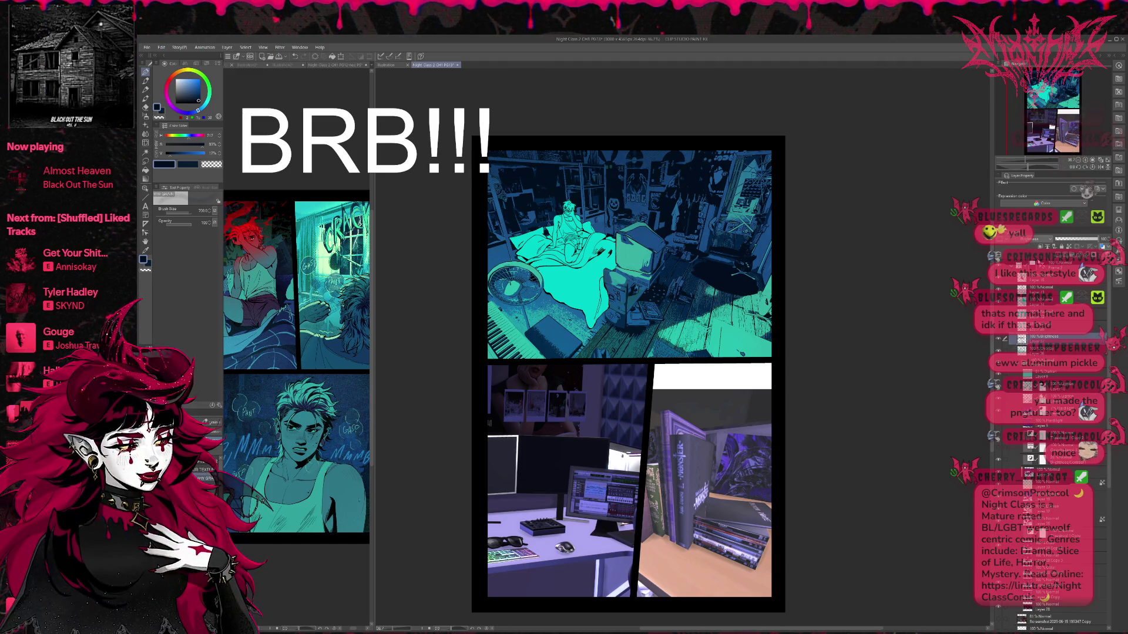
{"action": "scroll", "coordinate": [1038, 241], "scroll_direction": "down", "scroll_amount": 3}
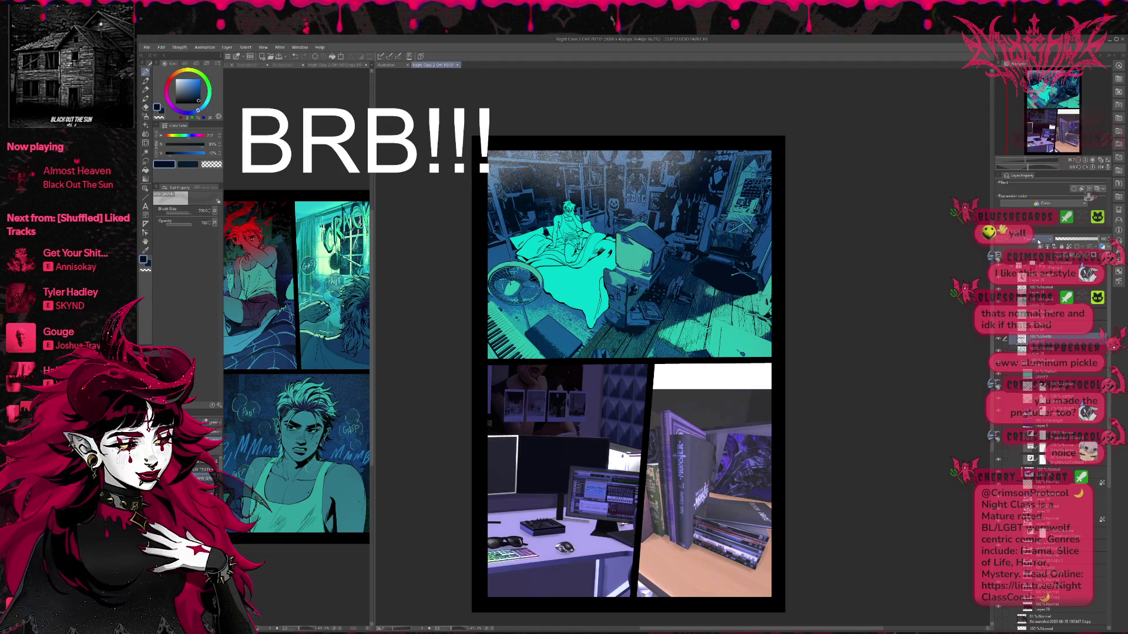
{"action": "scroll", "coordinate": [1038, 241], "scroll_direction": "down", "scroll_amount": 3}
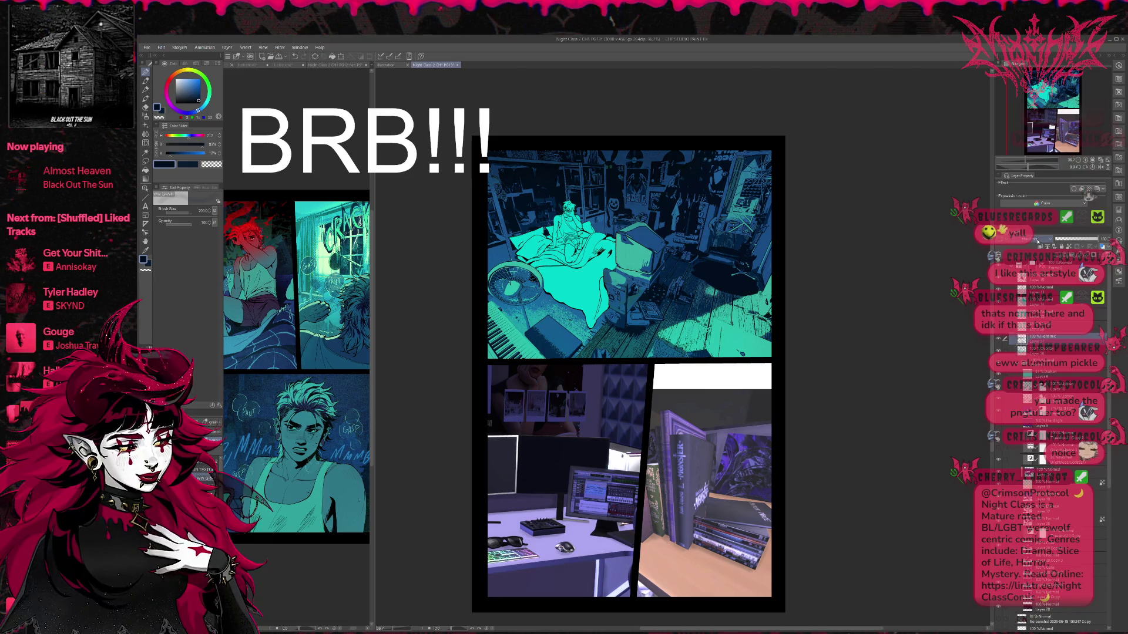
{"action": "scroll", "coordinate": [1038, 241], "scroll_direction": "down", "scroll_amount": 1}
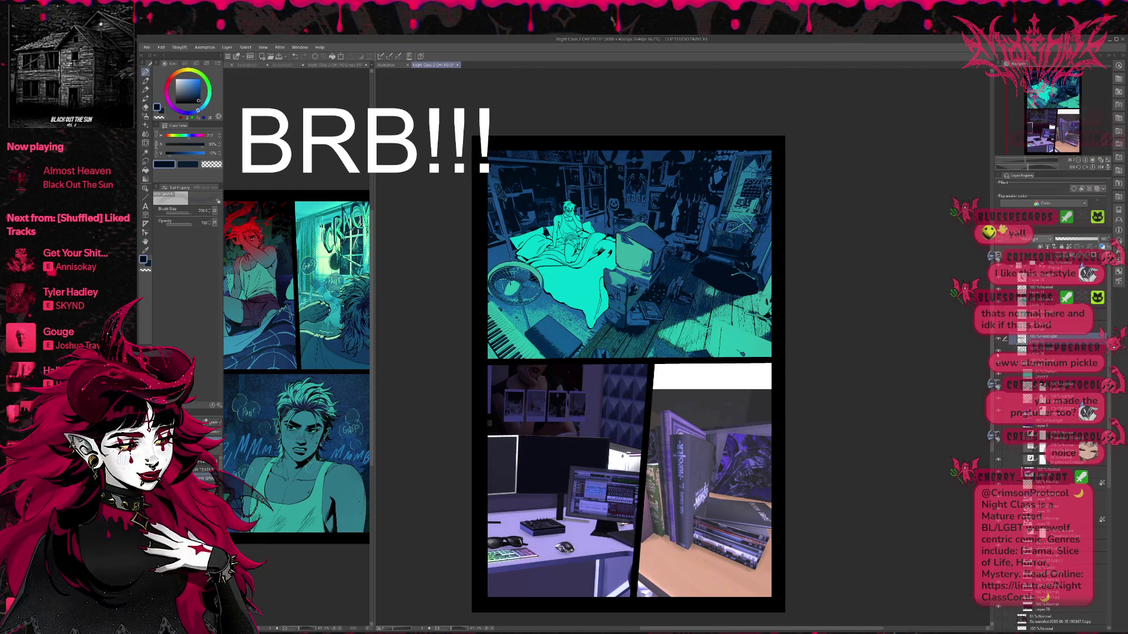
{"action": "left_click", "coordinate": [1051, 352]}
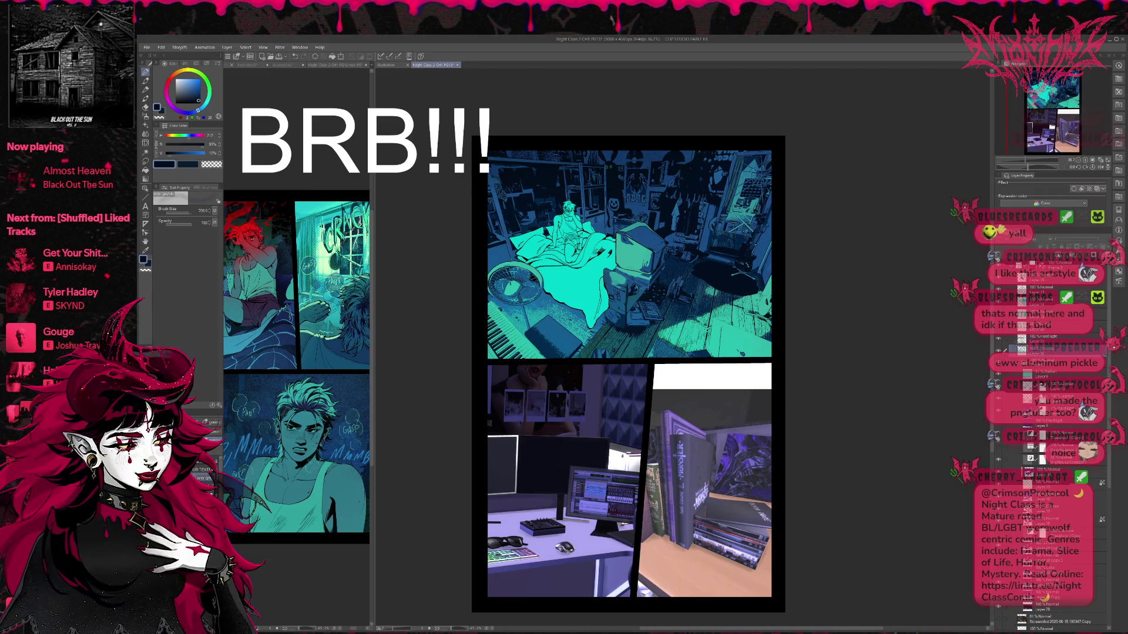
{"action": "left_click", "coordinate": [1017, 375]}
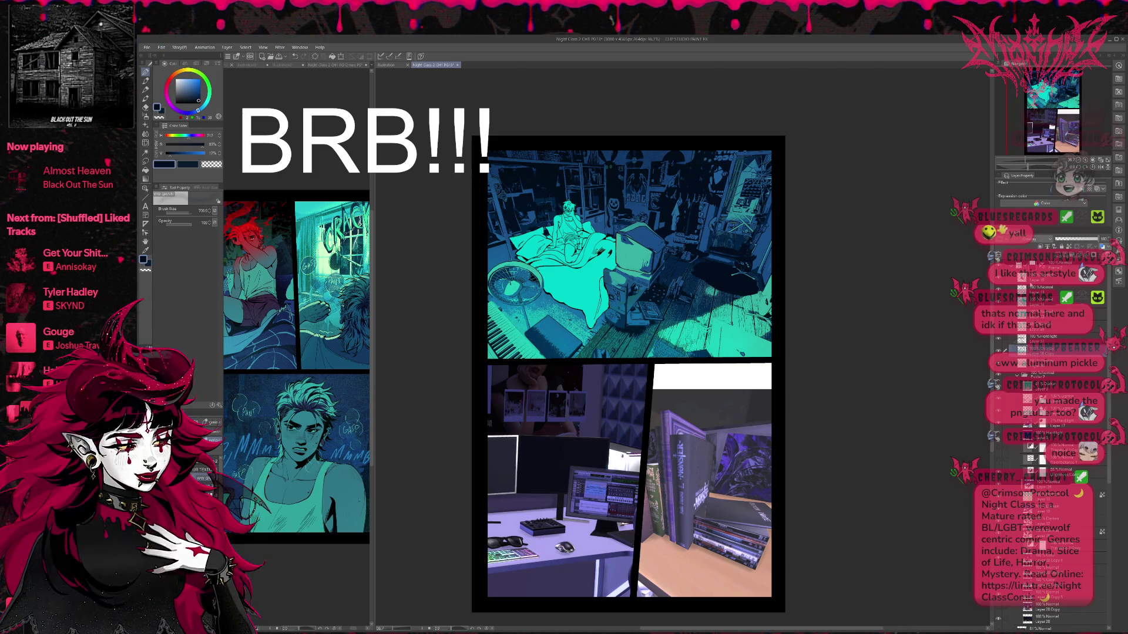
- Zoom into the top panel, then view and close the 3D room render Illustration2
{"action": "scroll", "coordinate": [628, 376], "scroll_direction": "up", "scroll_amount": 2}
{"action": "scroll", "coordinate": [646, 352], "scroll_direction": "up", "scroll_amount": 3}
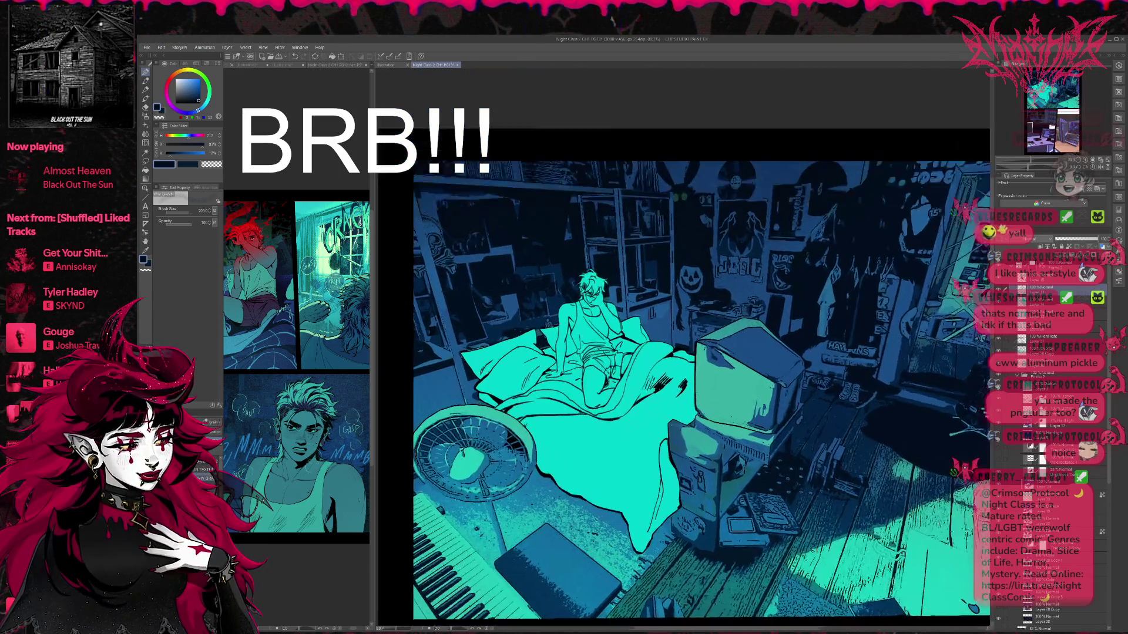
{"action": "scroll", "coordinate": [684, 352], "scroll_direction": "up", "scroll_amount": 2}
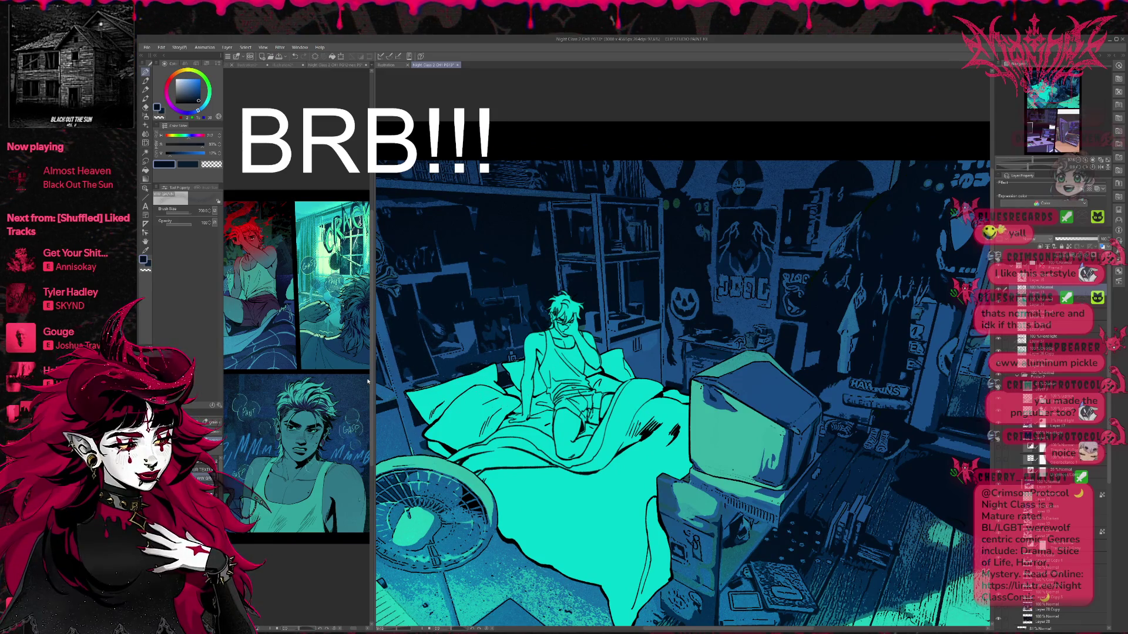
{"action": "key", "text": "ctrl+shift+Tab"}
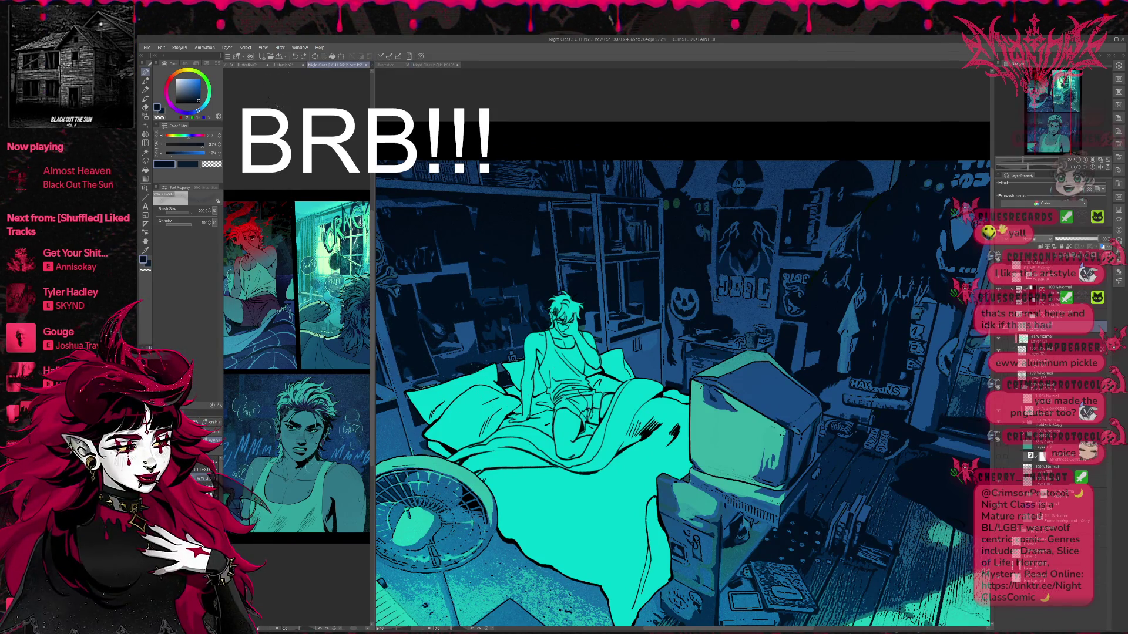
{"action": "left_click", "coordinate": [285, 65]}
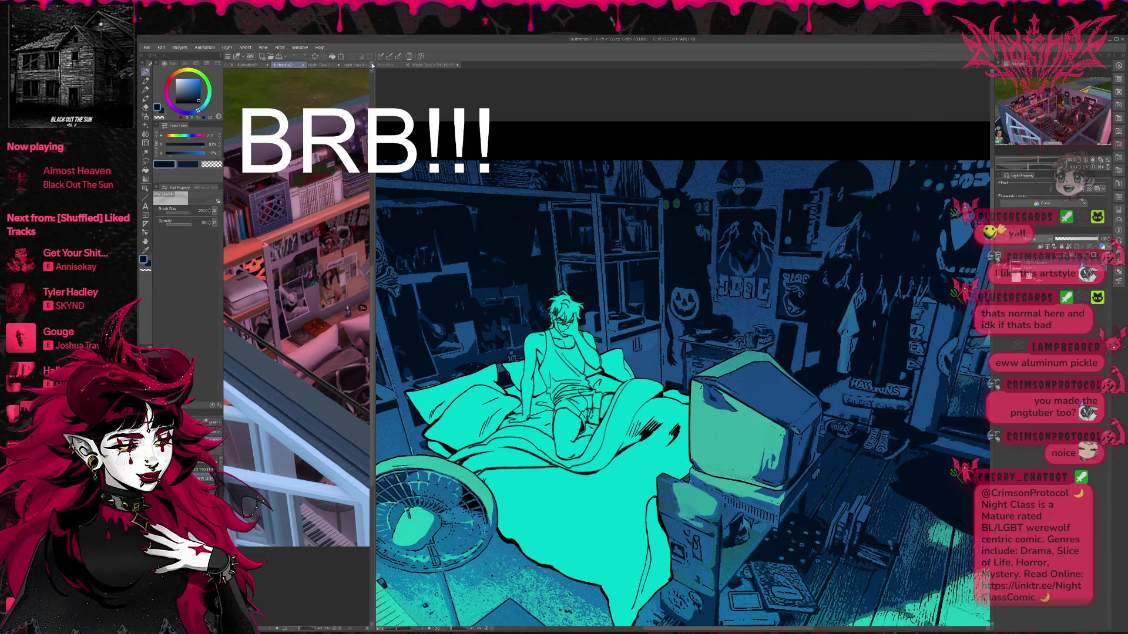
{"action": "key", "text": "ctrl+w"}
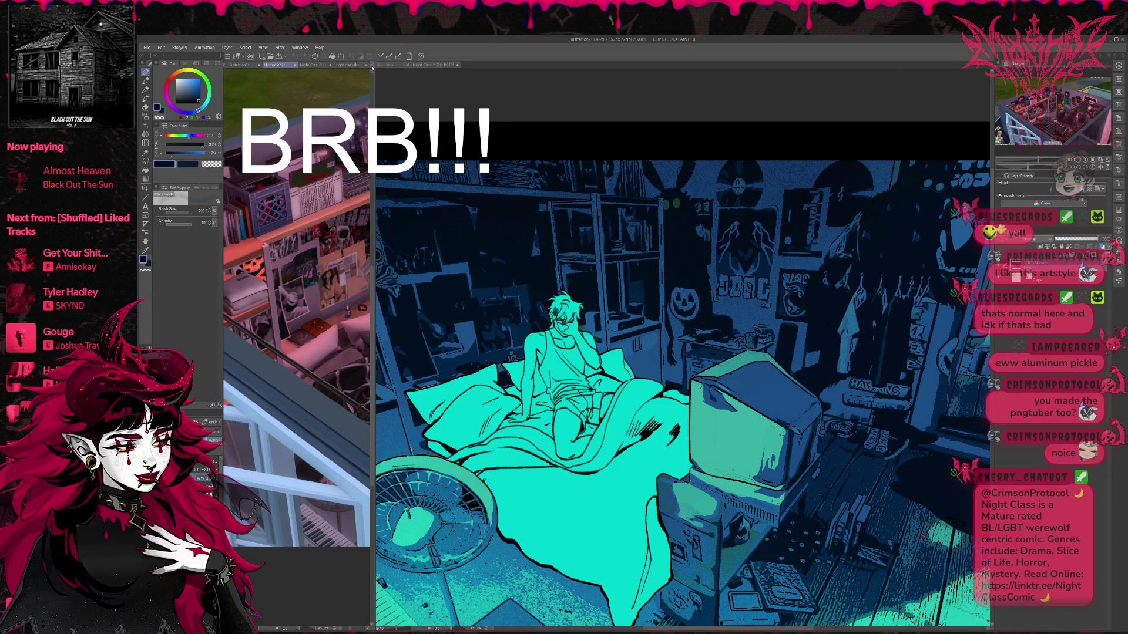
- View the Illustration4 character reference, return to PG13, and fill part of the blanket dark navy
{"action": "left_click", "coordinate": [370, 67]}
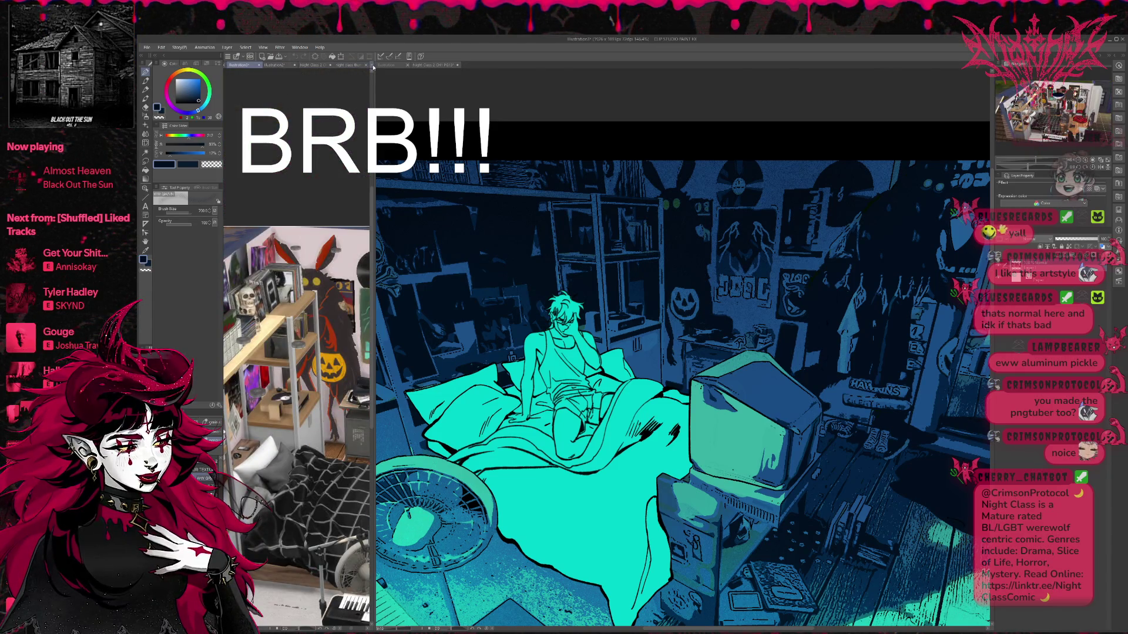
{"action": "left_click", "coordinate": [373, 67]}
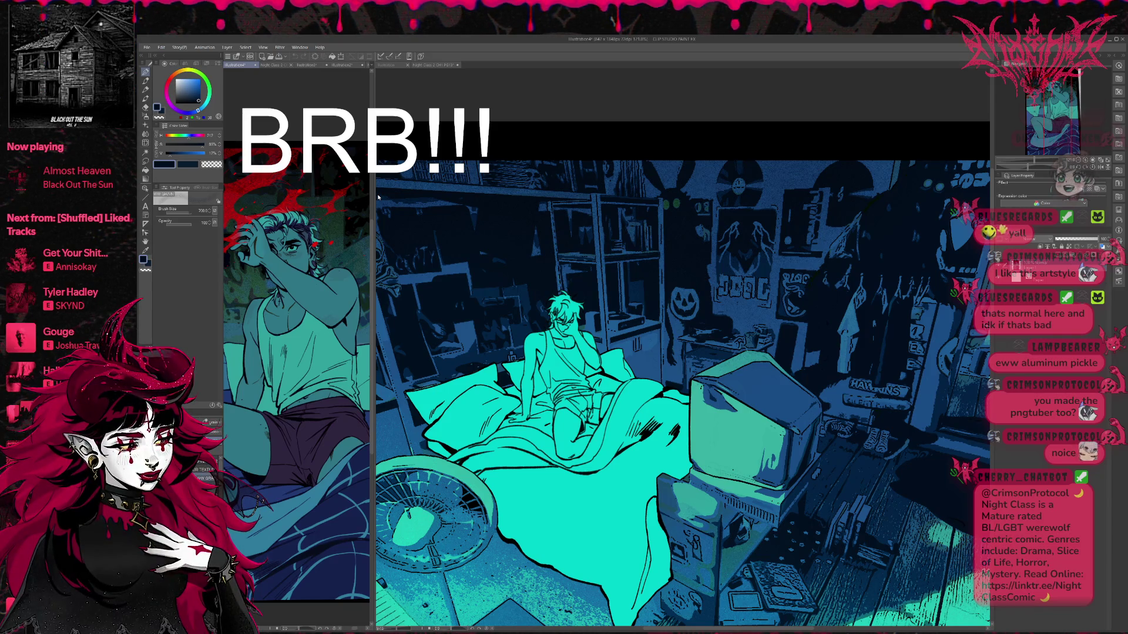
{"action": "left_click", "coordinate": [435, 65]}
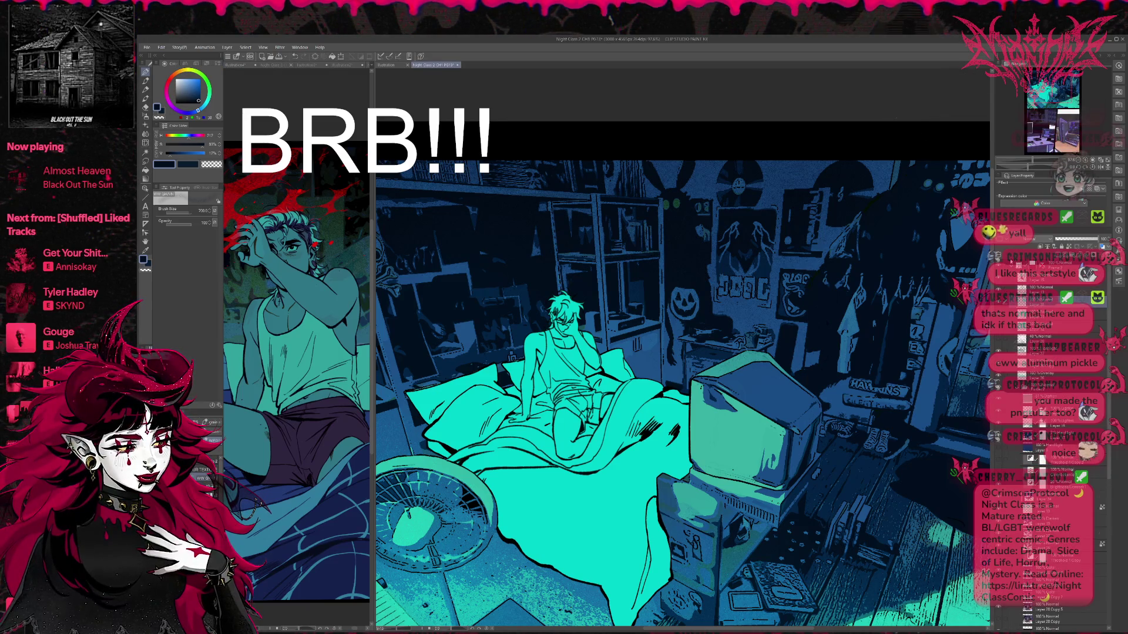
{"action": "left_click", "coordinate": [145, 170]}
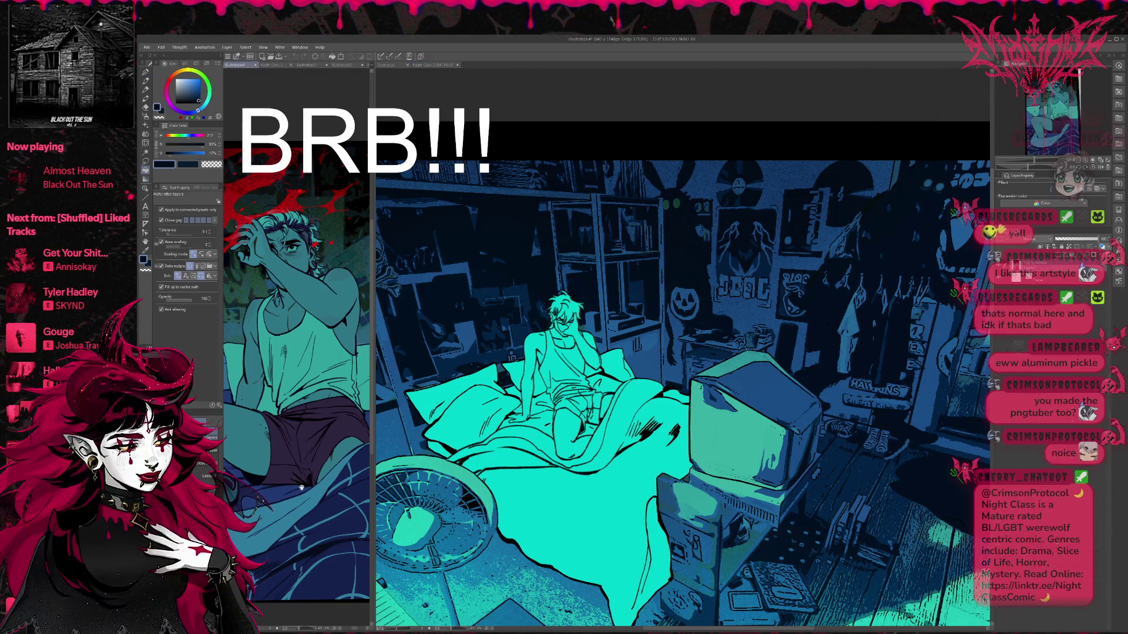
{"action": "left_click", "coordinate": [664, 451]}
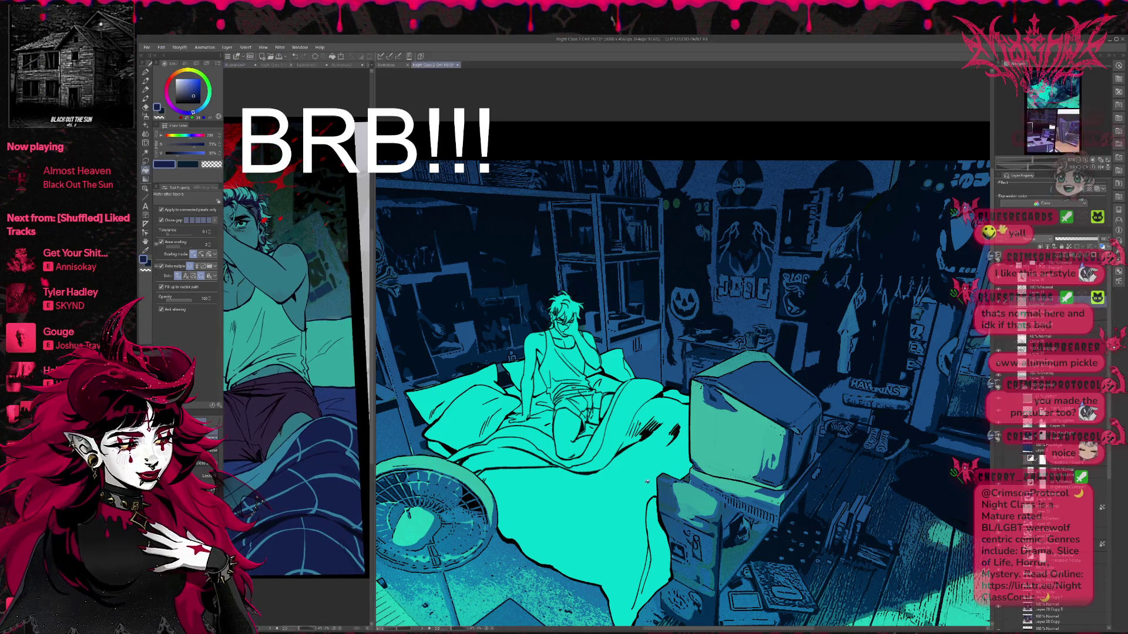
- Fill the remaining blanket regions around the legs with dark navy
{"action": "left_click", "coordinate": [664, 451]}
{"action": "left_click", "coordinate": [631, 435]}
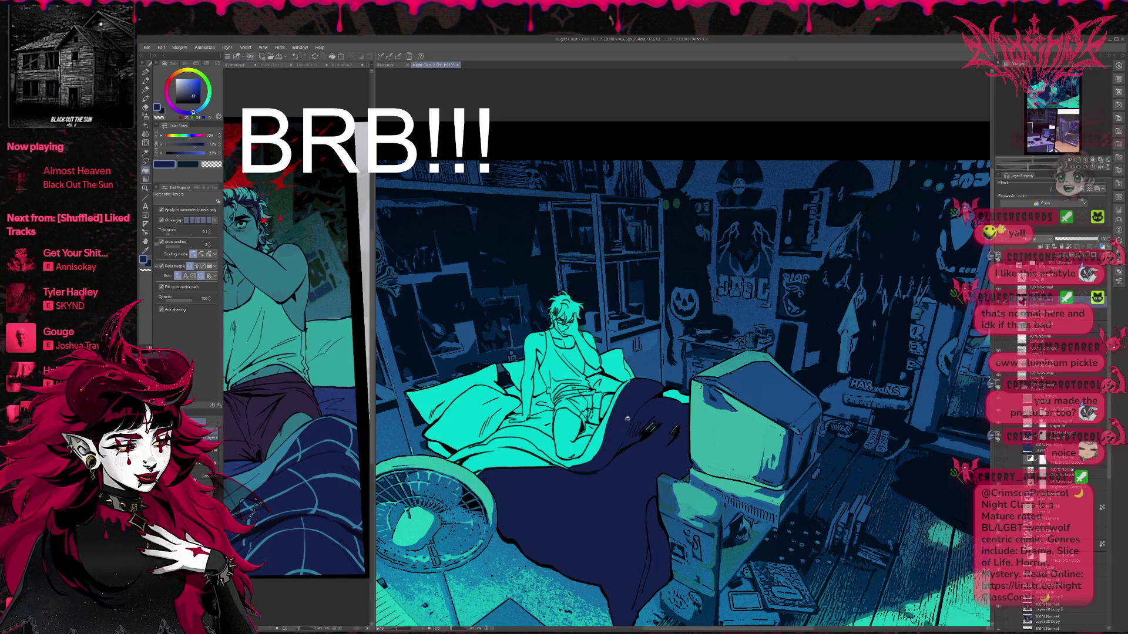
{"action": "left_click", "coordinate": [508, 461]}
{"action": "left_click", "coordinate": [537, 449]}
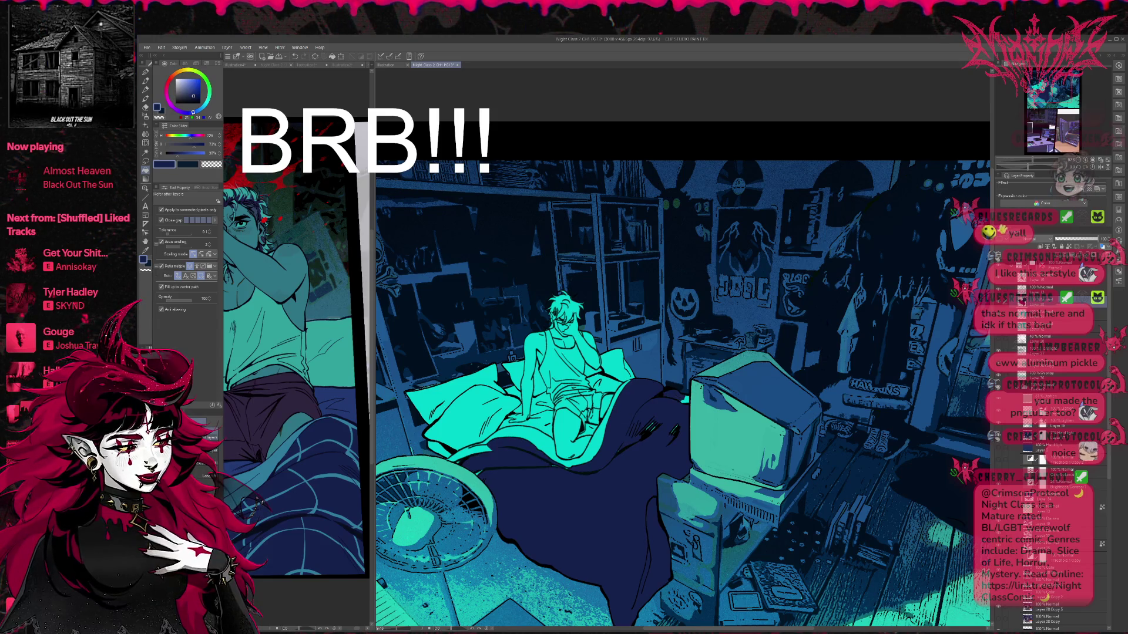
- Choose a brush at size 100 and pick a lighter cyan-blue colour
{"action": "key", "text": "b"}
{"action": "left_click", "coordinate": [202, 422]}
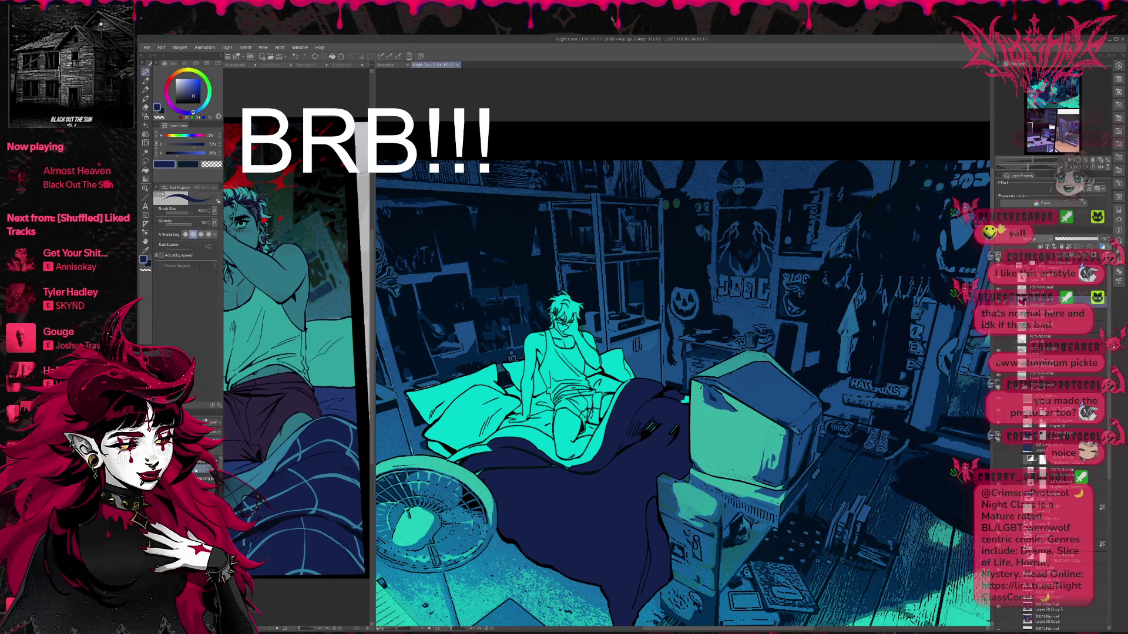
{"action": "left_click_drag", "start_coordinate": [495, 480], "coordinate": [479, 470]}
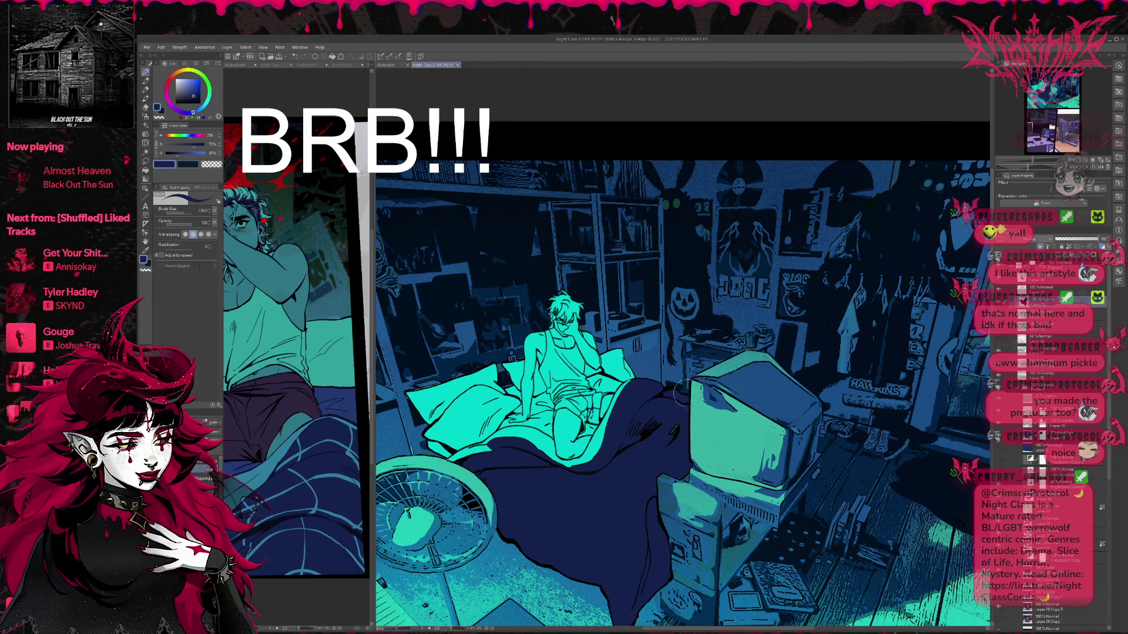
{"action": "scroll", "coordinate": [670, 434], "scroll_direction": "up", "scroll_amount": 2}
{"action": "scroll", "coordinate": [682, 426], "scroll_direction": "down", "scroll_amount": 3}
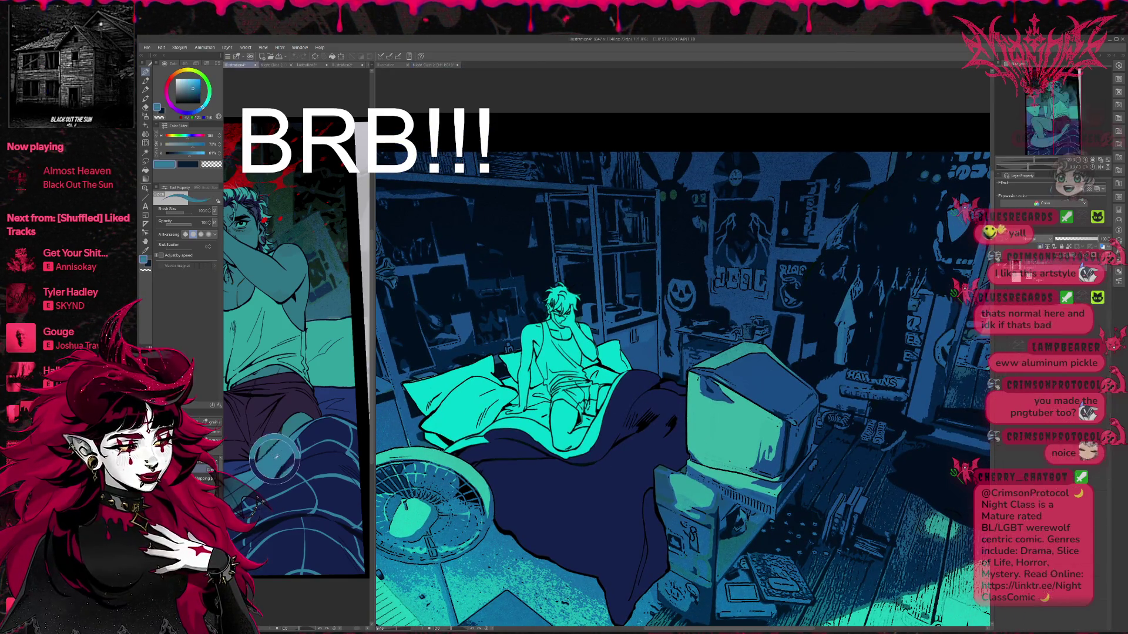
{"action": "left_click", "coordinate": [714, 393], "text": "alt"}
- Fill the pillow a darker blue and paint teal shading onto it
{"action": "left_click", "coordinate": [1052, 314]}
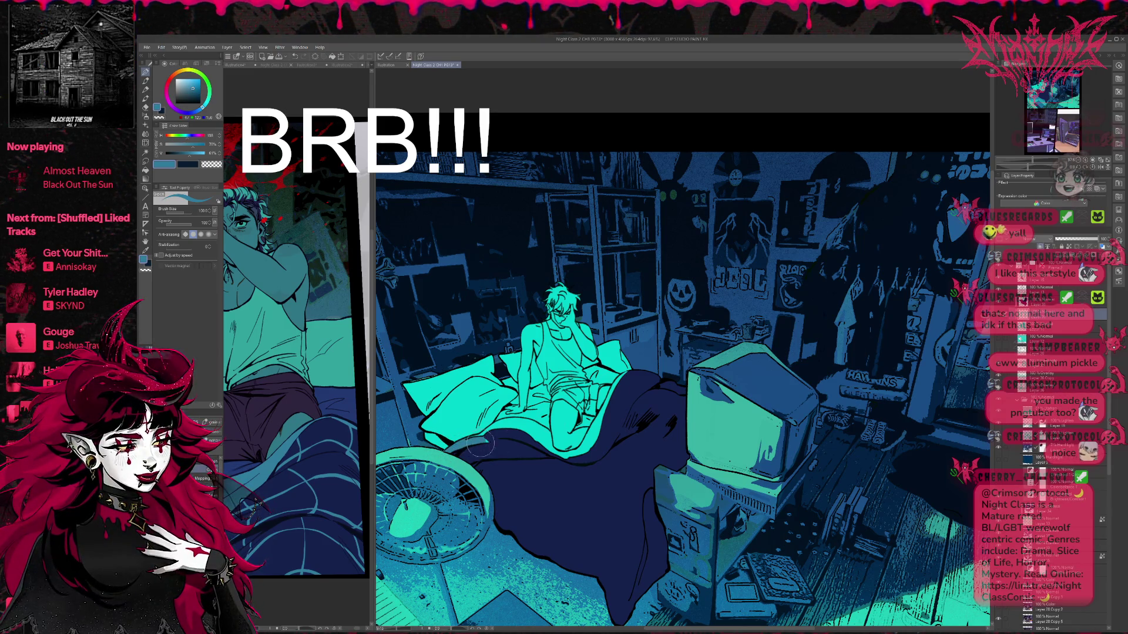
{"action": "key", "text": "g"}
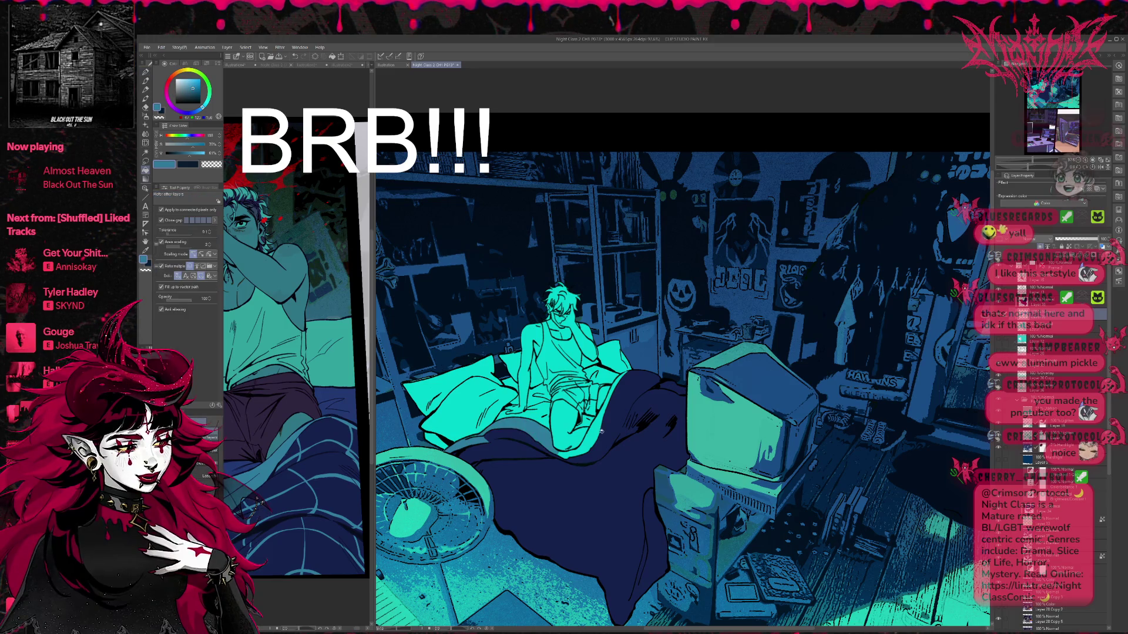
{"action": "key", "text": "p"}
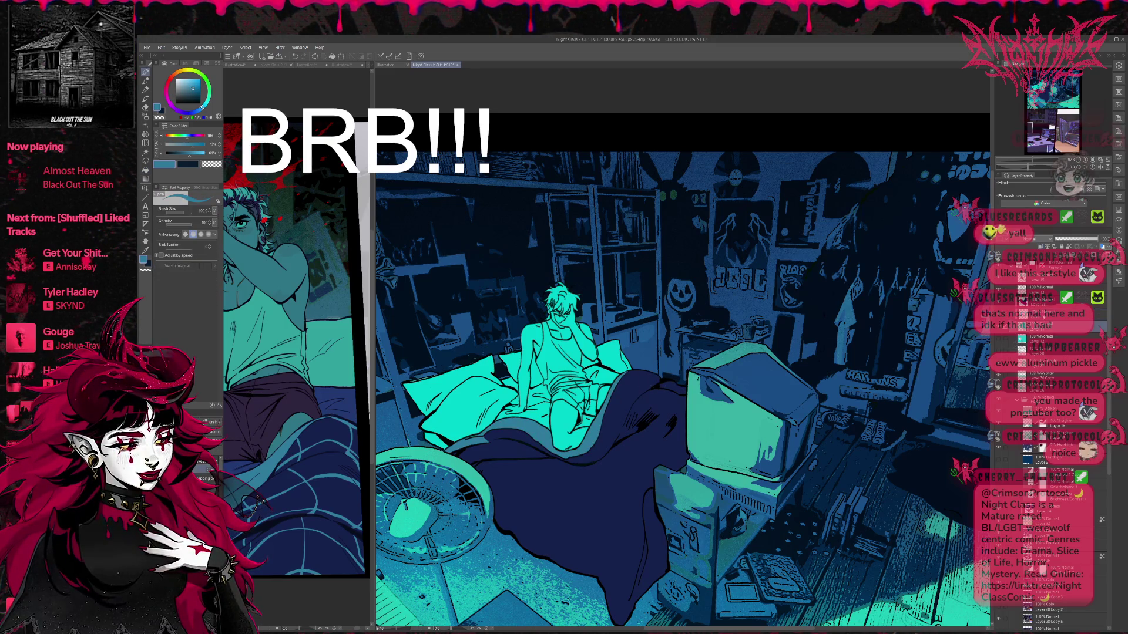
{"action": "left_click", "coordinate": [235, 65]}
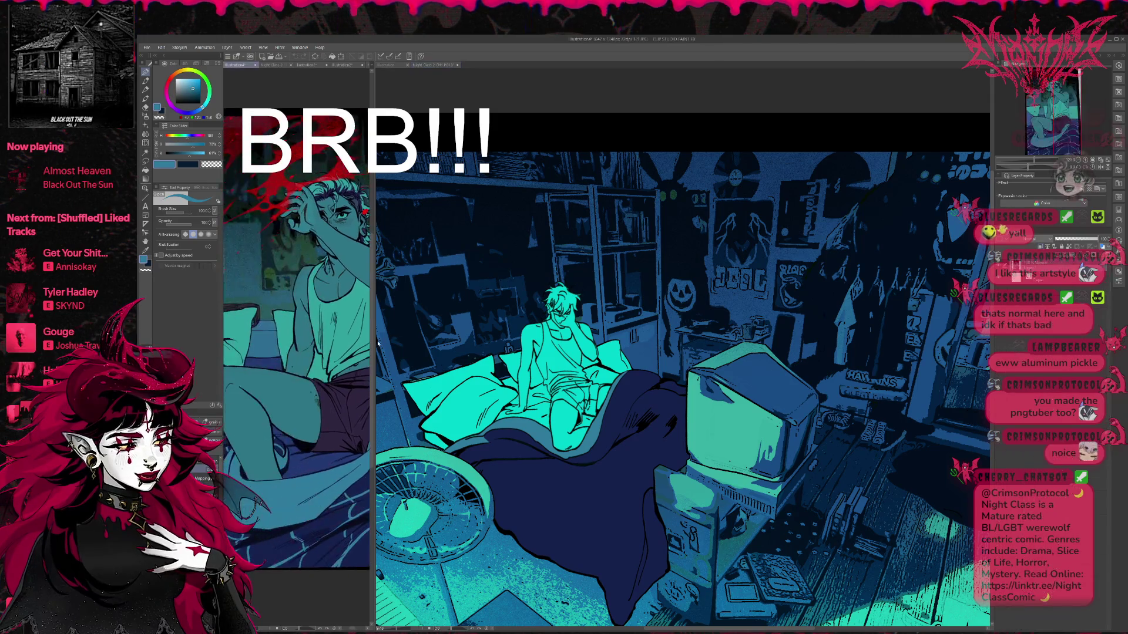
{"action": "left_click", "coordinate": [485, 402]}
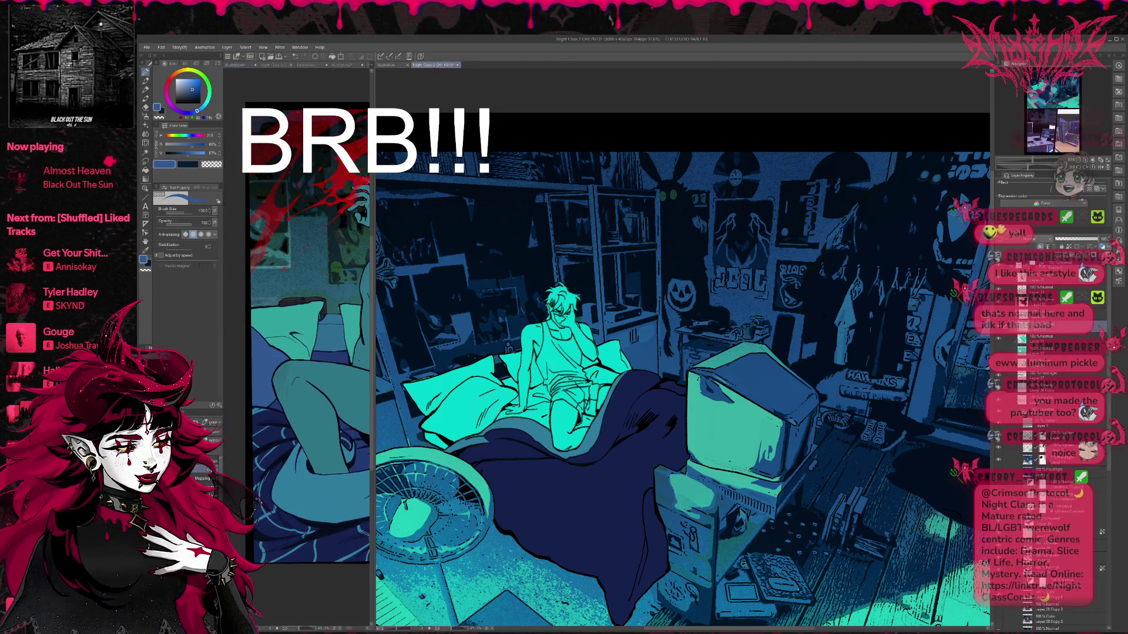
{"action": "key", "text": "g"}
{"action": "left_click", "coordinate": [485, 403]}
{"action": "key", "text": "p"}
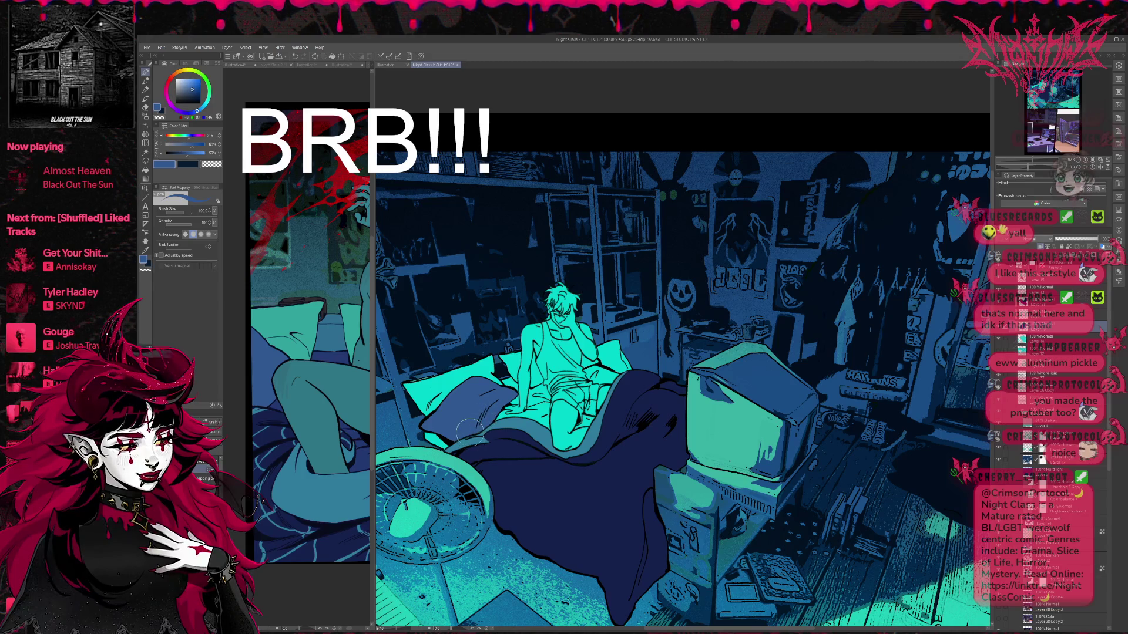
{"action": "left_click", "coordinate": [447, 391], "text": "alt"}
{"action": "mouse_move", "coordinate": [440, 388]}
{"action": "left_mouse_down"}
{"action": "mouse_move", "coordinate": [457, 393]}
{"action": "mouse_move", "coordinate": [489, 369]}
{"action": "left_mouse_up"}
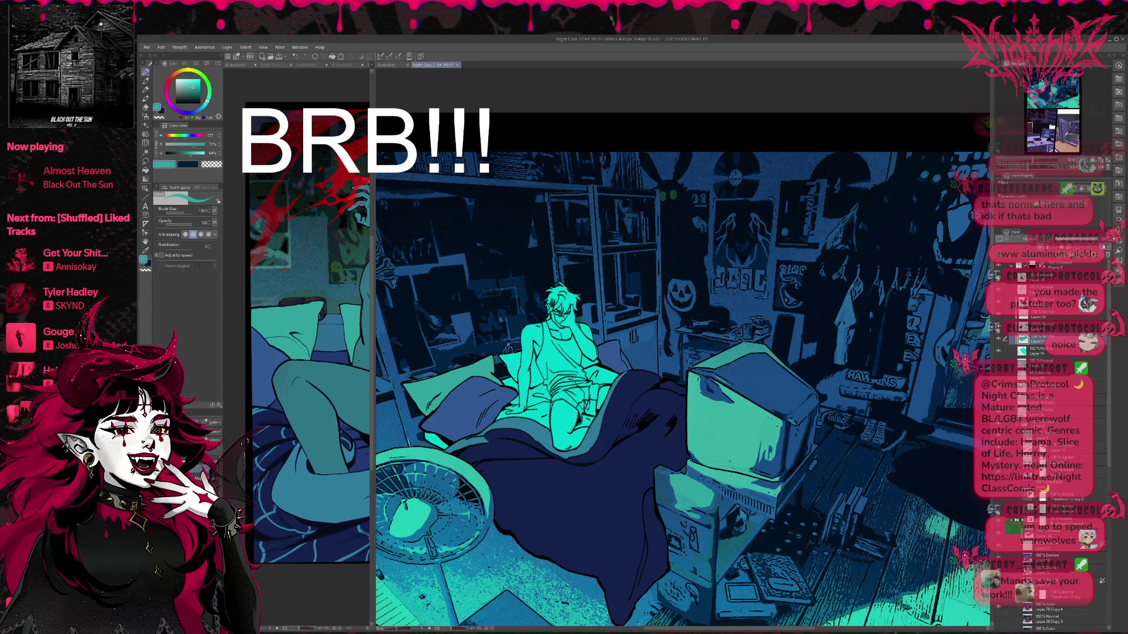
- Check the reference image, then add a new blank layer (Layer 42) to the comic page
{"action": "key", "text": "g"}
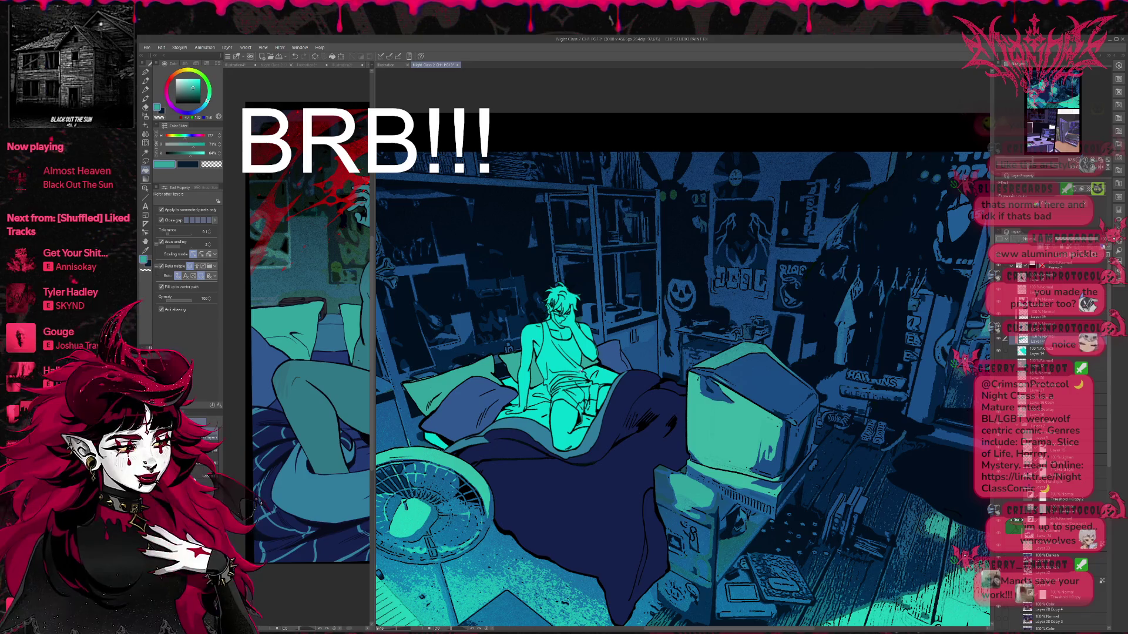
{"action": "key", "text": "p"}
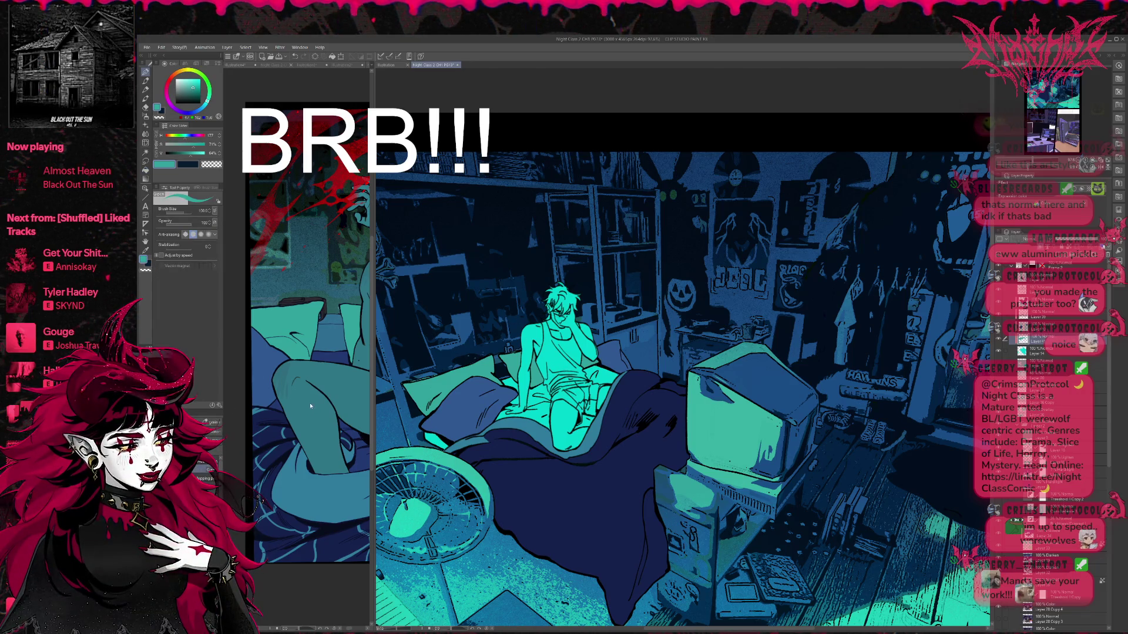
{"action": "left_click", "coordinate": [310, 405]}
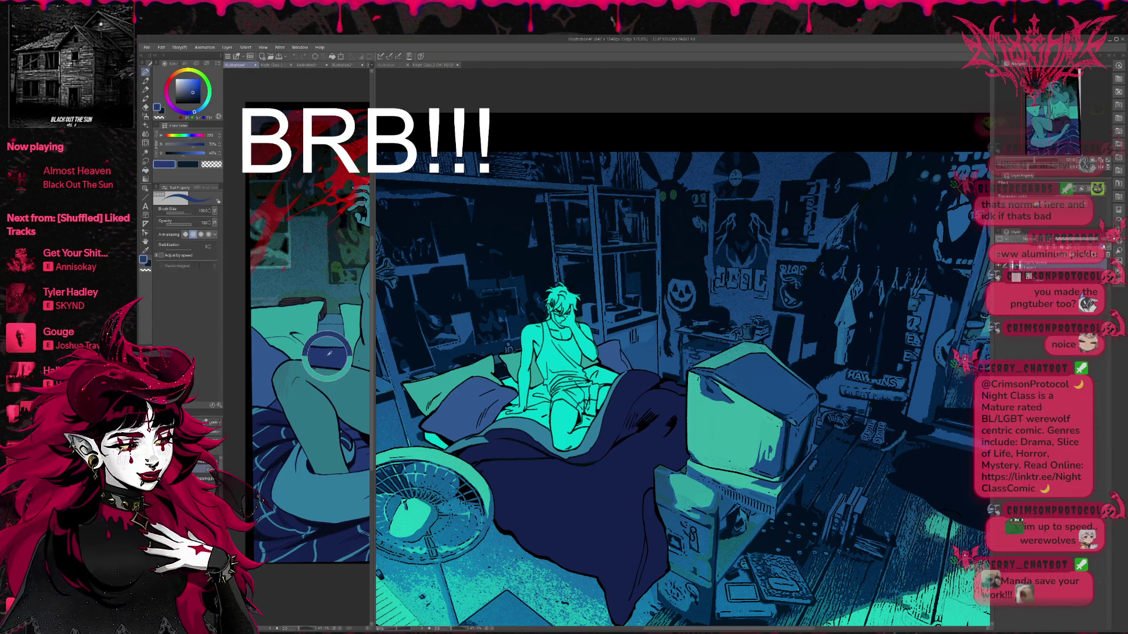
{"action": "left_click", "coordinate": [716, 376]}
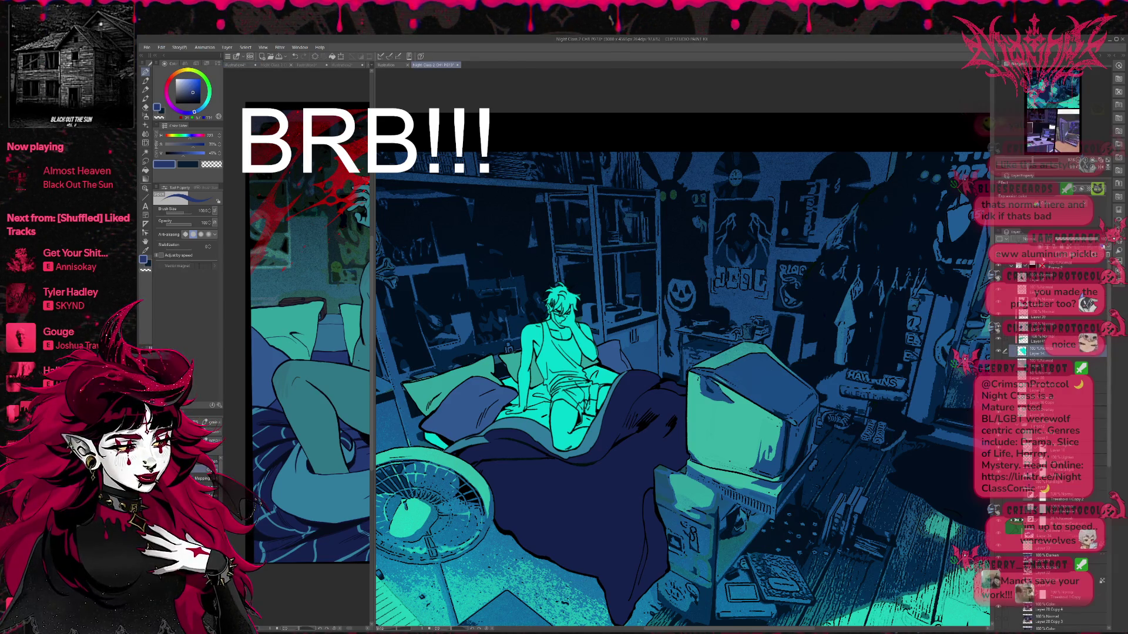
{"action": "key", "text": "ctrl+shift+n"}
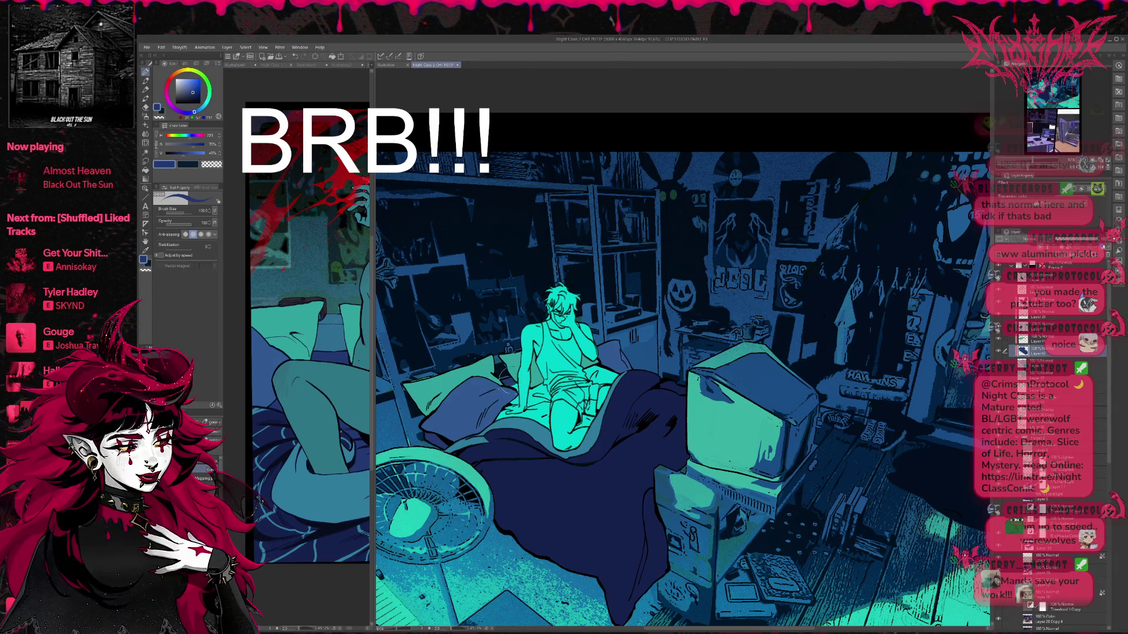
- Cycle through Fill, Gradient, Eraser and Pen, then pick a lighter muted blue
{"action": "key", "text": "g"}
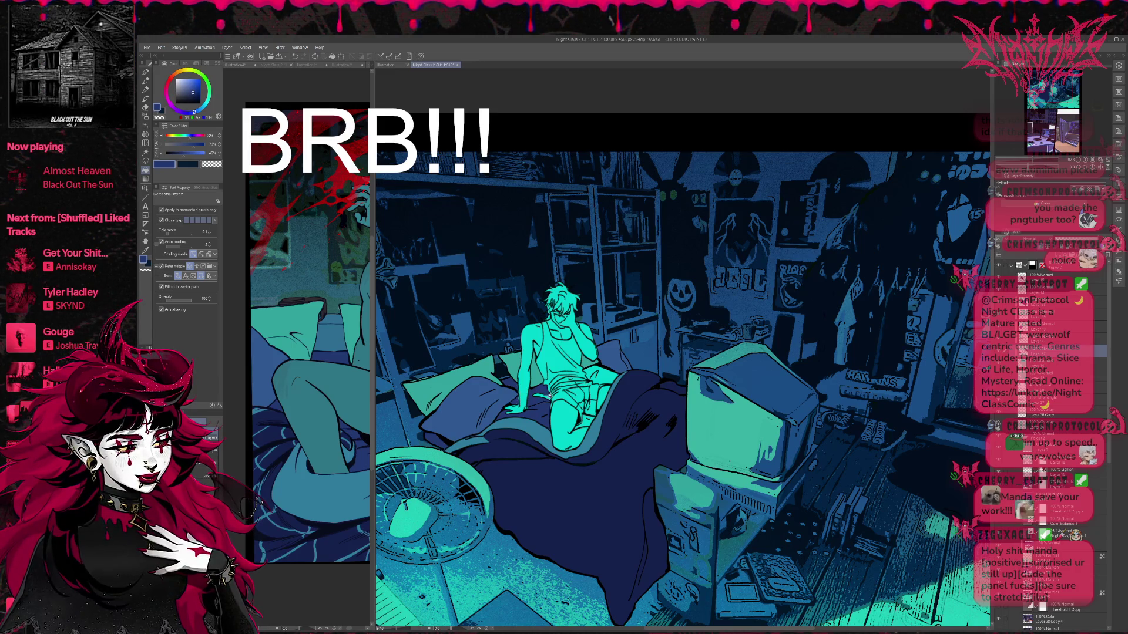
{"action": "key", "text": "h"}
{"action": "key", "text": "g"}
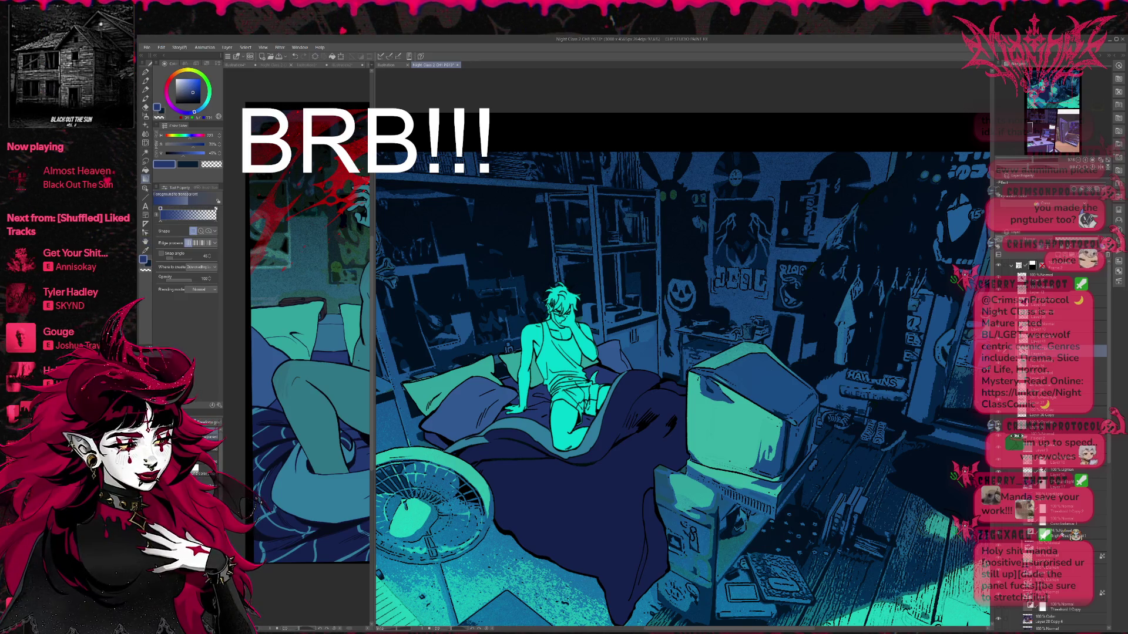
{"action": "key", "text": "g"}
{"action": "key", "text": "g"}
{"action": "key", "text": "g"}
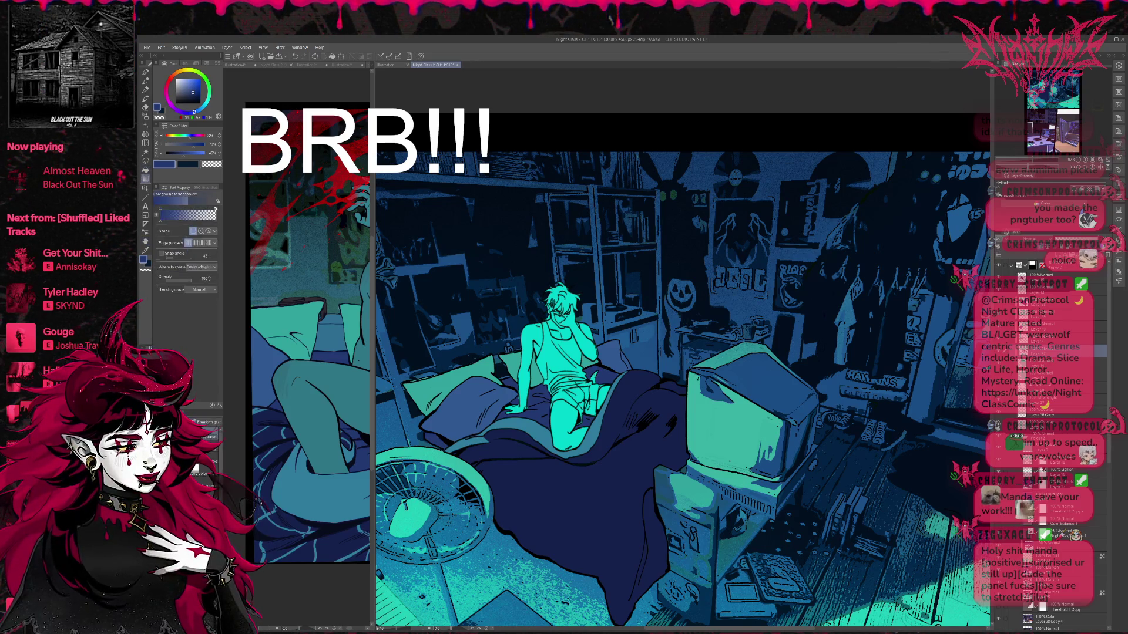
{"action": "key", "text": "p"}
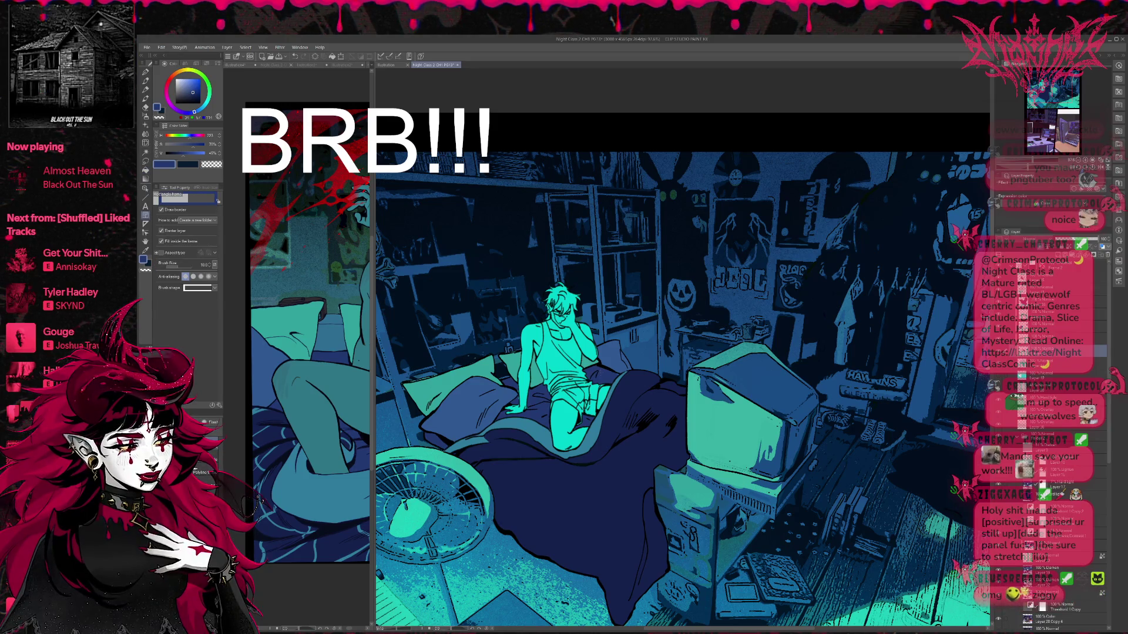
{"action": "key", "text": "p"}
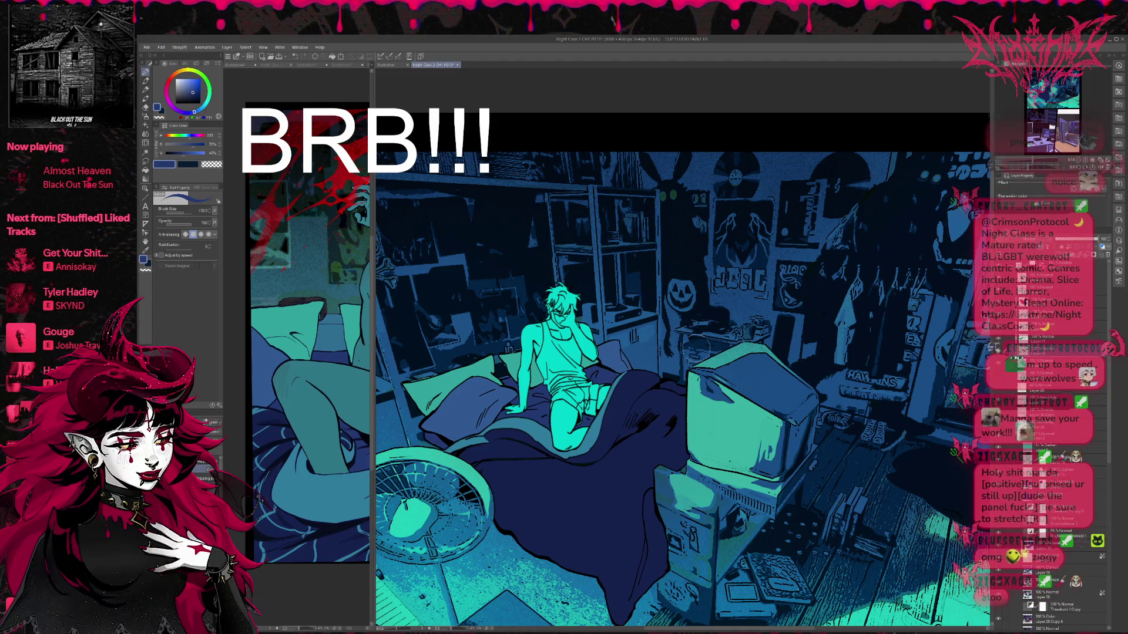
{"action": "key", "text": "e"}
{"action": "key", "text": "p"}
{"action": "left_click", "coordinate": [616, 369], "text": "alt"}
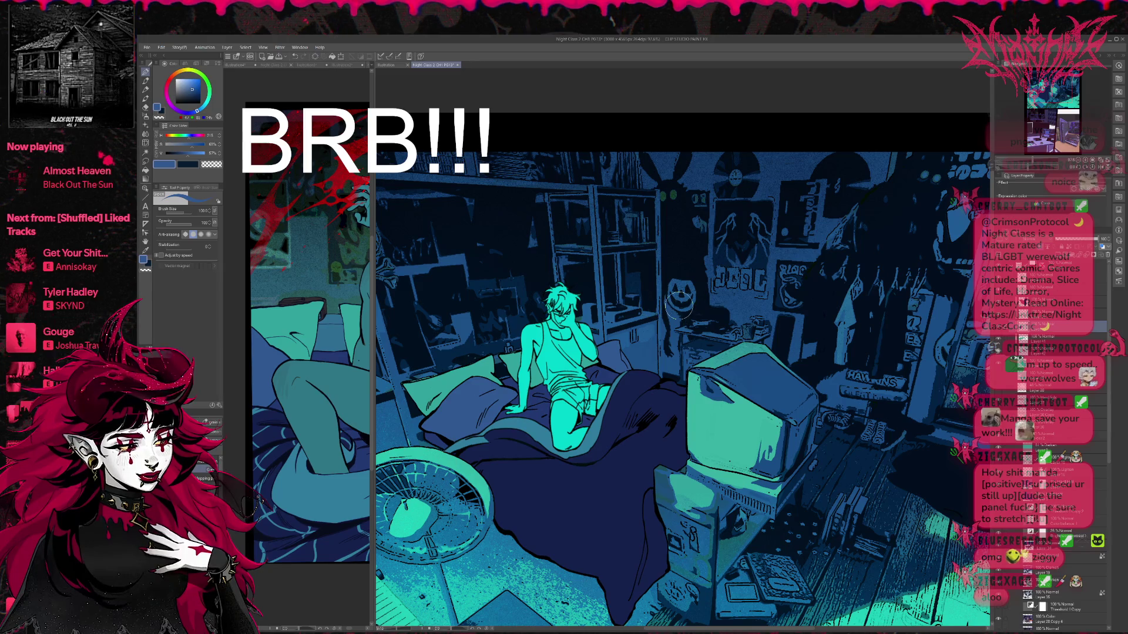
{"action": "left_click_drag", "start_coordinate": [373, 251], "coordinate": [683, 277]}
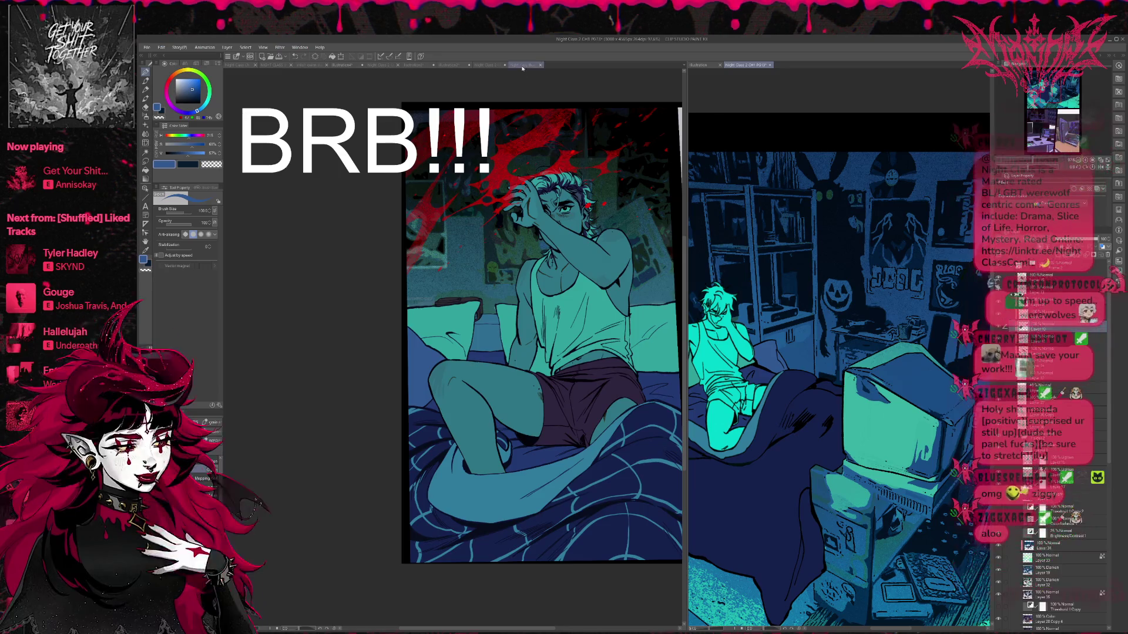
- Show page 12 zoomed out to its border and recentred, then switch the left view to page 11
{"action": "left_click", "coordinate": [411, 65]}
{"action": "left_click", "coordinate": [500, 64]}
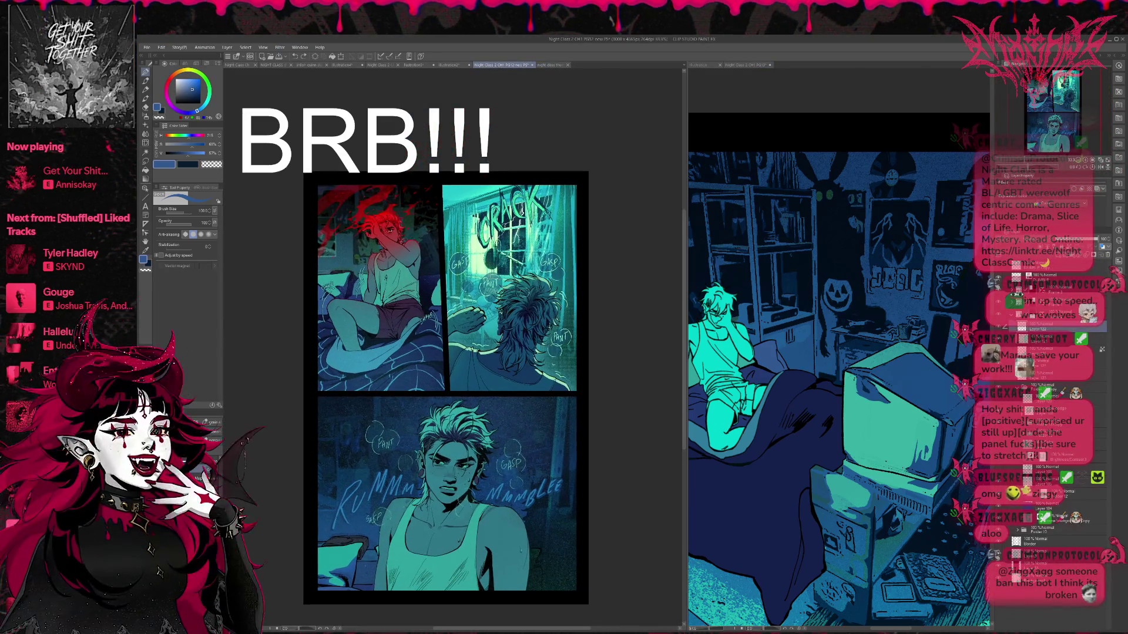
{"action": "key", "text": "ctrl+alt+0"}
{"action": "key", "text": "ctrl+minus"}
{"action": "key", "text": "ctrl+minus"}
{"action": "key", "text": "ctrl+minus"}
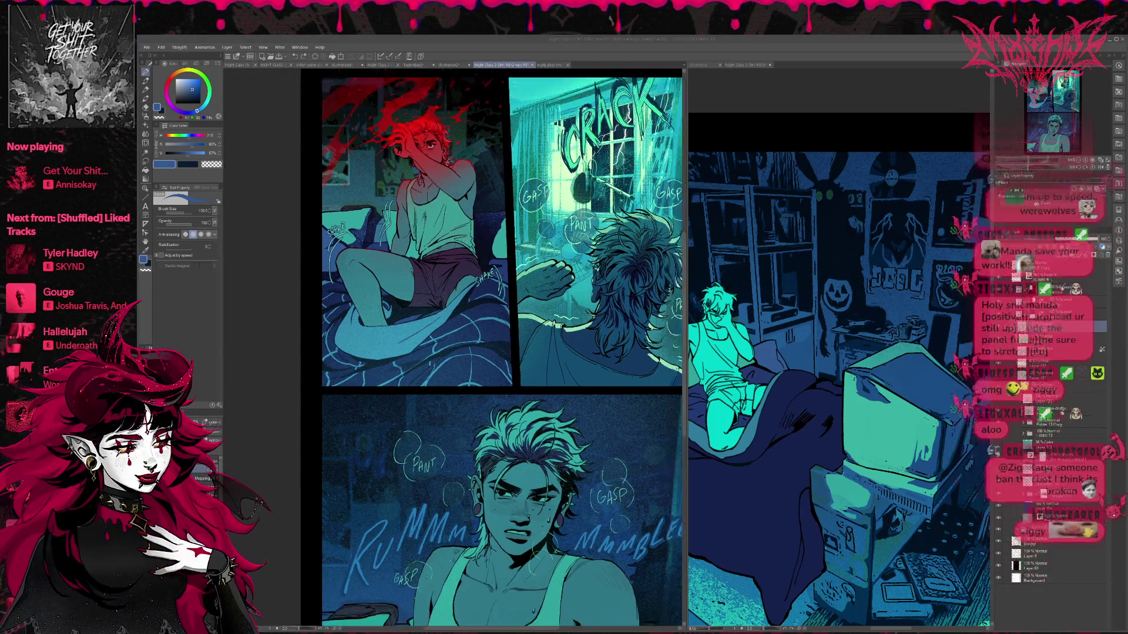
{"action": "key", "text": "ctrl+minus"}
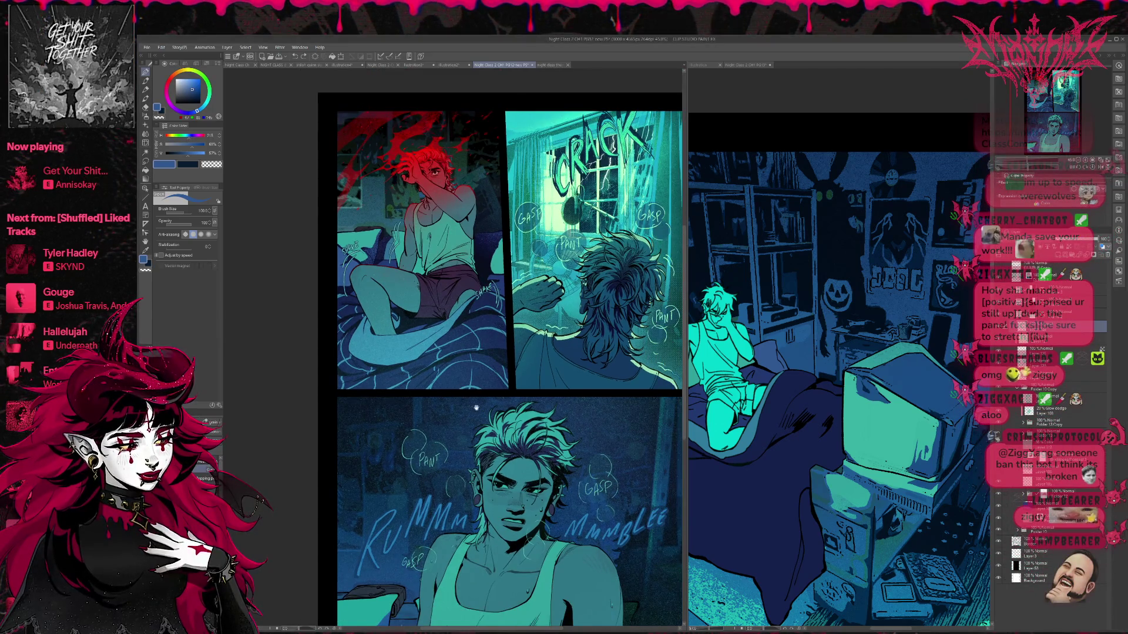
{"action": "left_click_drag", "start_coordinate": [476, 409], "coordinate": [453, 379]}
{"action": "scroll", "coordinate": [456, 383], "scroll_direction": "down", "scroll_amount": 1}
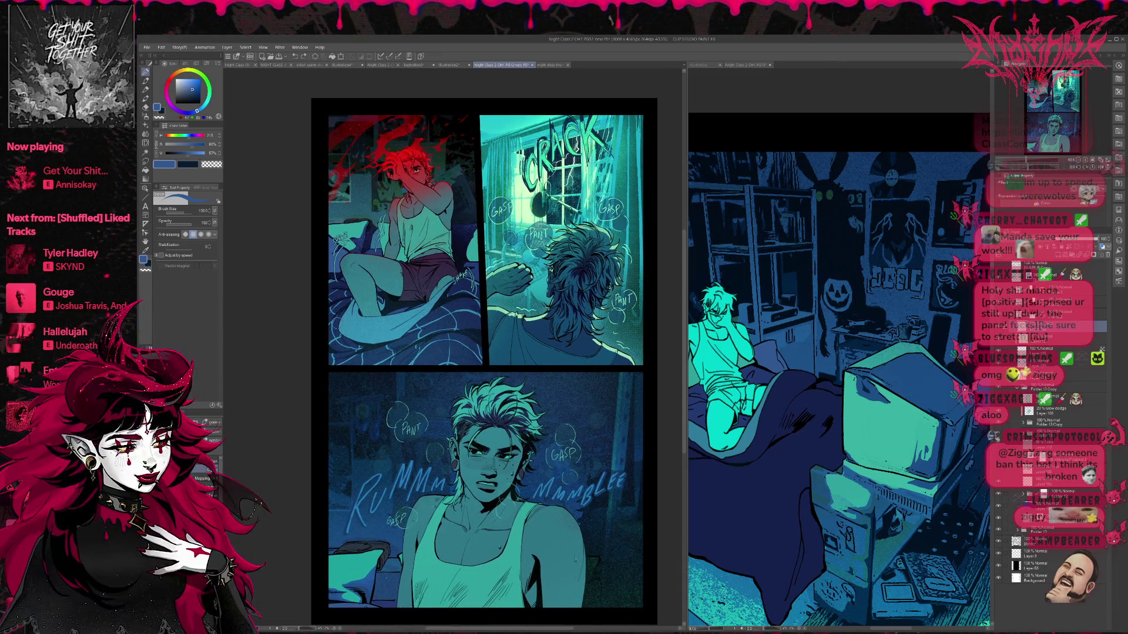
{"action": "left_click", "coordinate": [379, 65]}
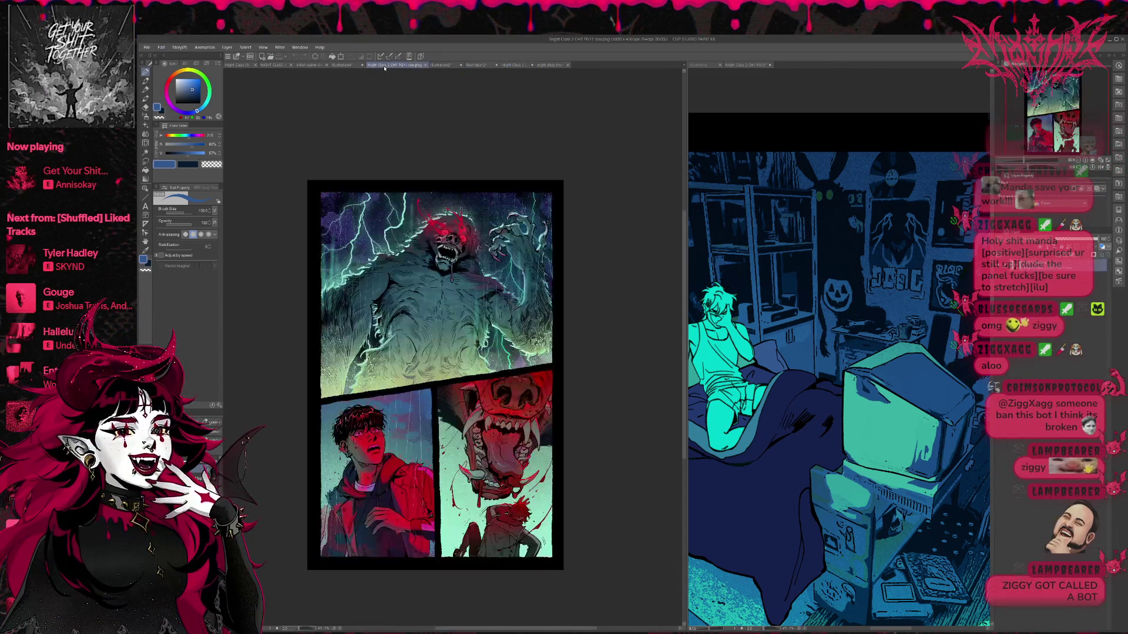
- Split the workspace into a third pane and load page 12 in it
{"action": "left_click_drag", "start_coordinate": [226, 117], "coordinate": [230, 118]}
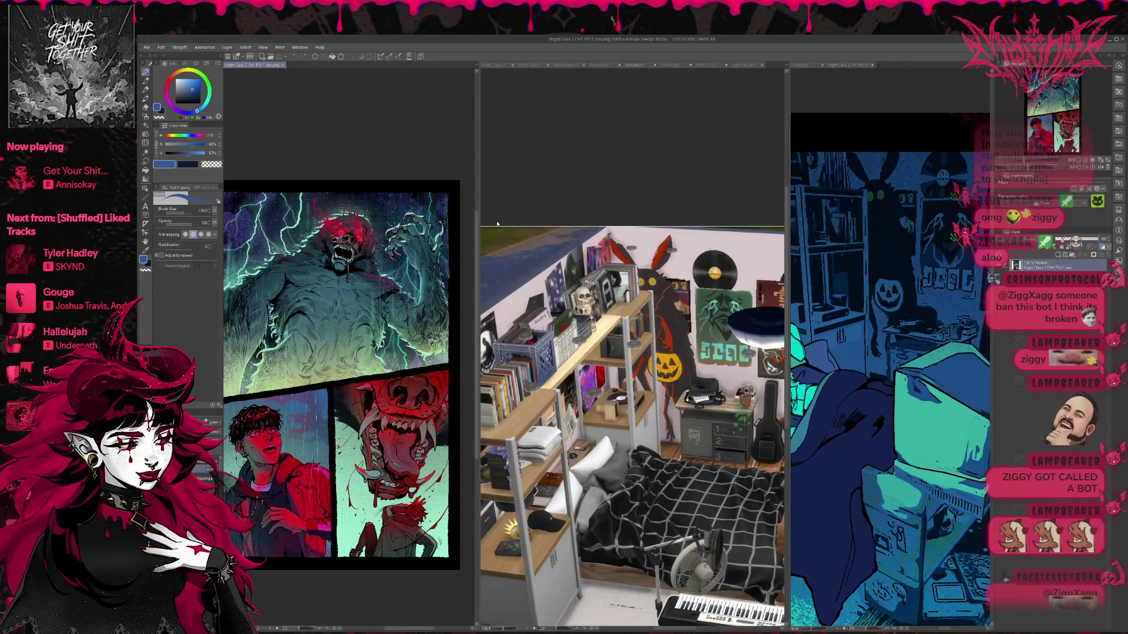
{"action": "left_click", "coordinate": [743, 67]}
{"action": "left_click", "coordinate": [705, 65]}
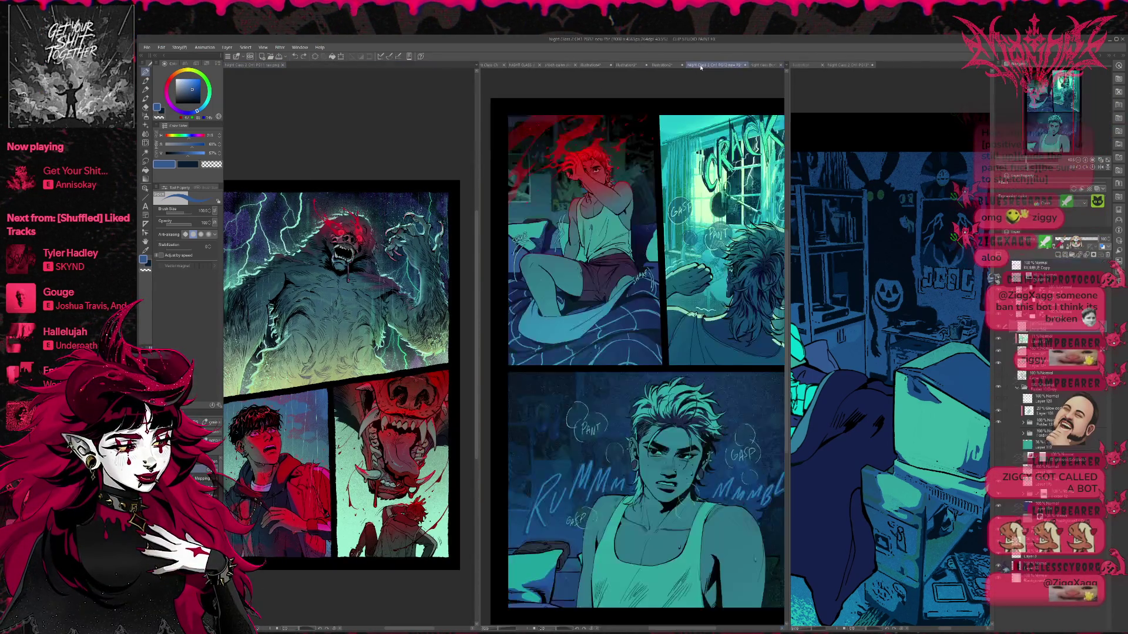
{"action": "scroll", "coordinate": [633, 224], "scroll_direction": "down", "scroll_amount": 2}
{"action": "scroll", "coordinate": [439, 273], "scroll_direction": "up", "scroll_amount": 2}
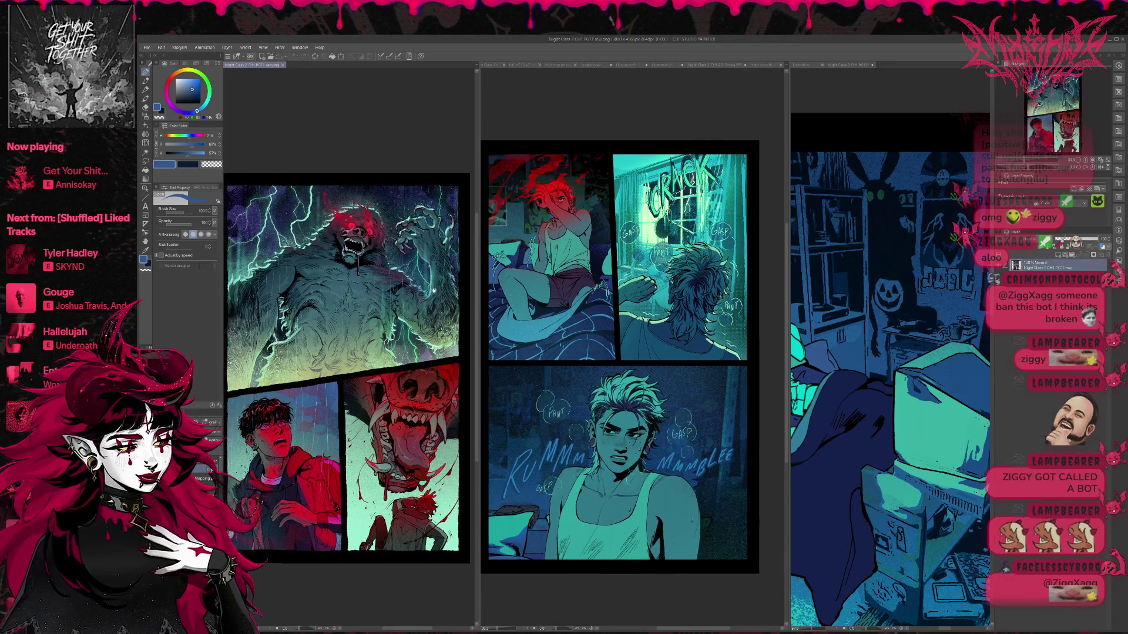
{"action": "scroll", "coordinate": [441, 273], "scroll_direction": "down", "scroll_amount": 1}
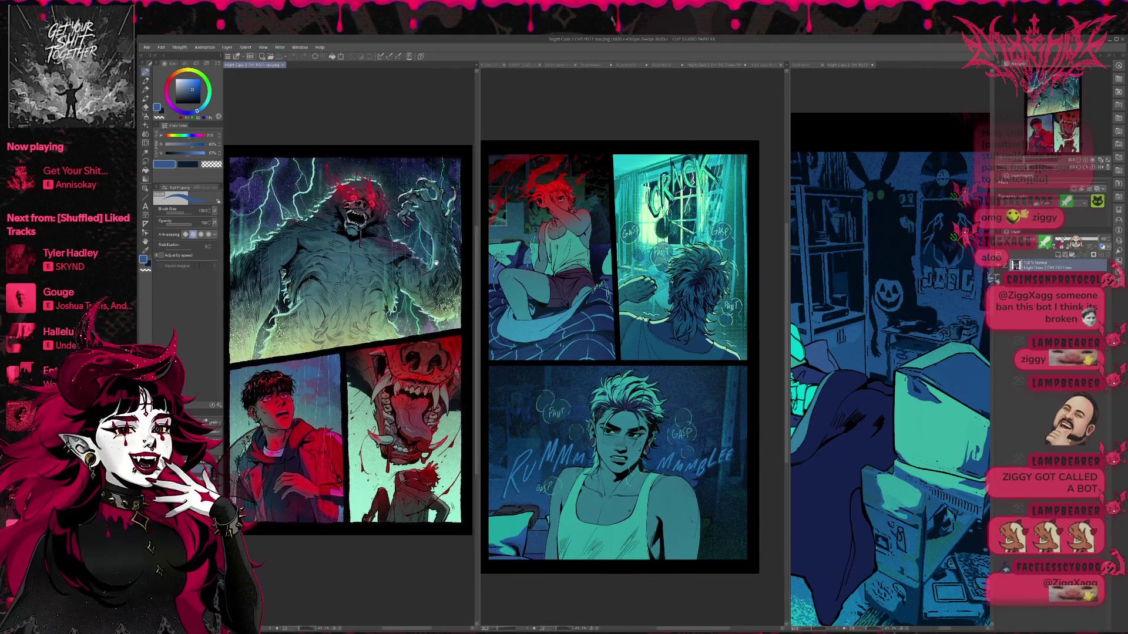
- Widen the page 12 view and pan page 13 to show its lower panels
{"action": "left_click_drag", "start_coordinate": [478, 255], "coordinate": [468, 255]}
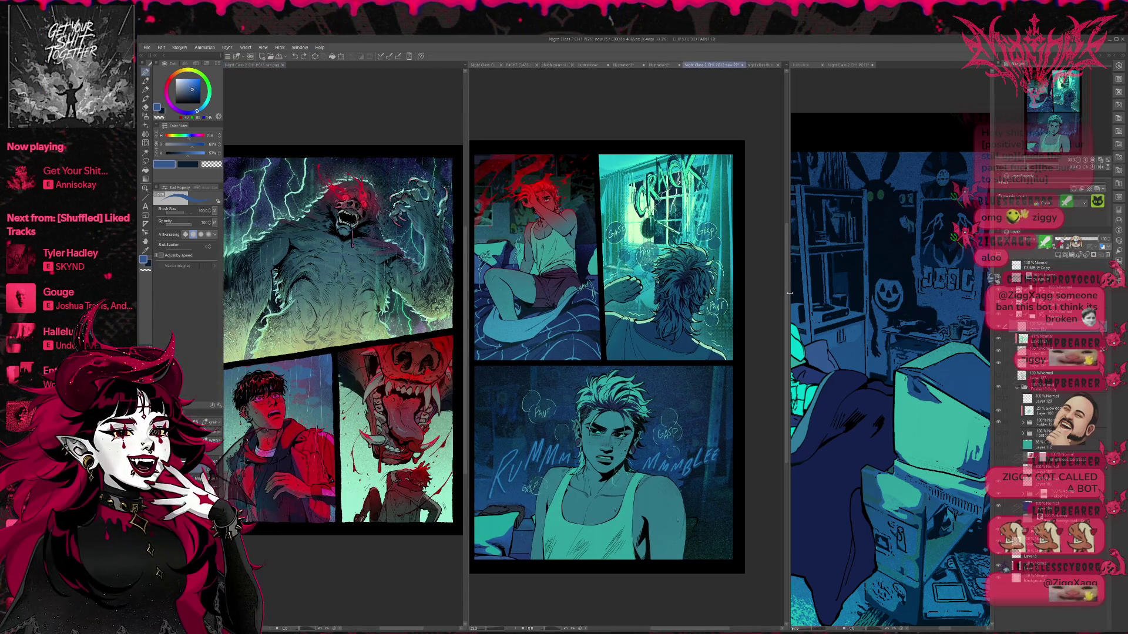
{"action": "left_click_drag", "start_coordinate": [787, 292], "coordinate": [717, 292]}
{"action": "scroll", "coordinate": [664, 308], "scroll_direction": "down", "scroll_amount": 3}
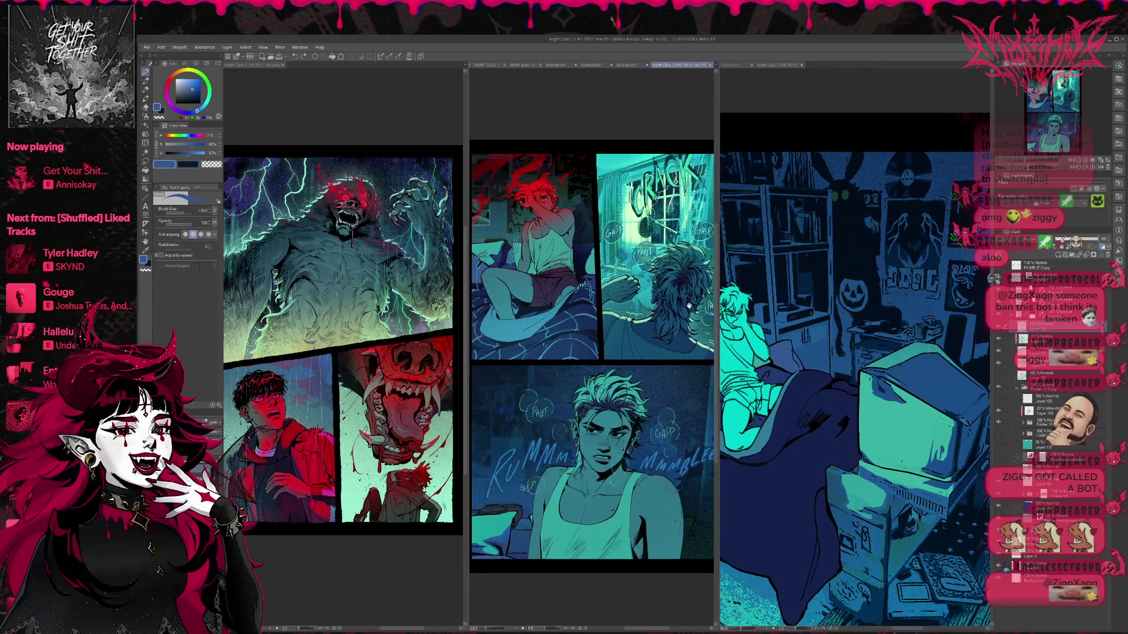
{"action": "scroll", "coordinate": [826, 285], "scroll_direction": "down", "scroll_amount": 5}
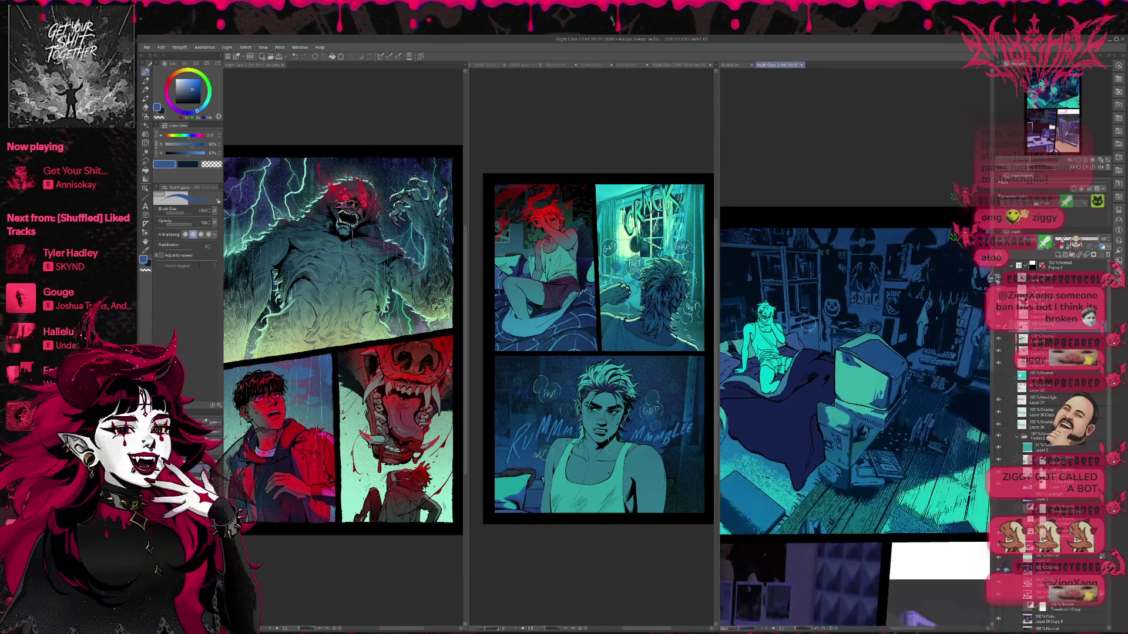
{"action": "left_click_drag", "start_coordinate": [826, 285], "coordinate": [834, 234]}
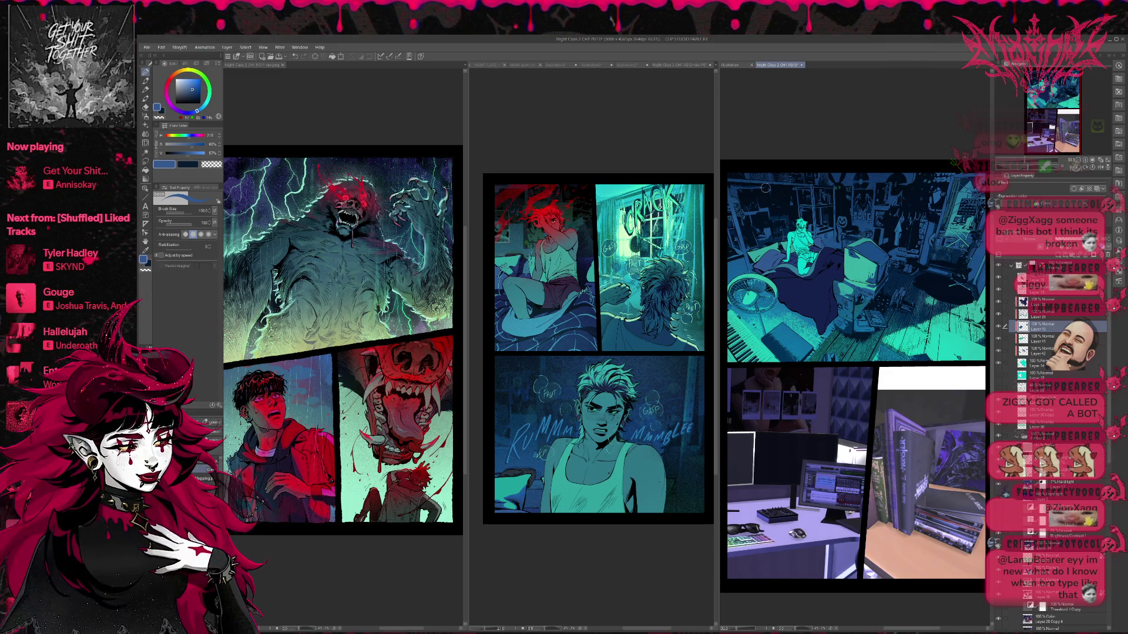
{"action": "left_click_drag", "start_coordinate": [1057, 136], "coordinate": [1061, 136]}
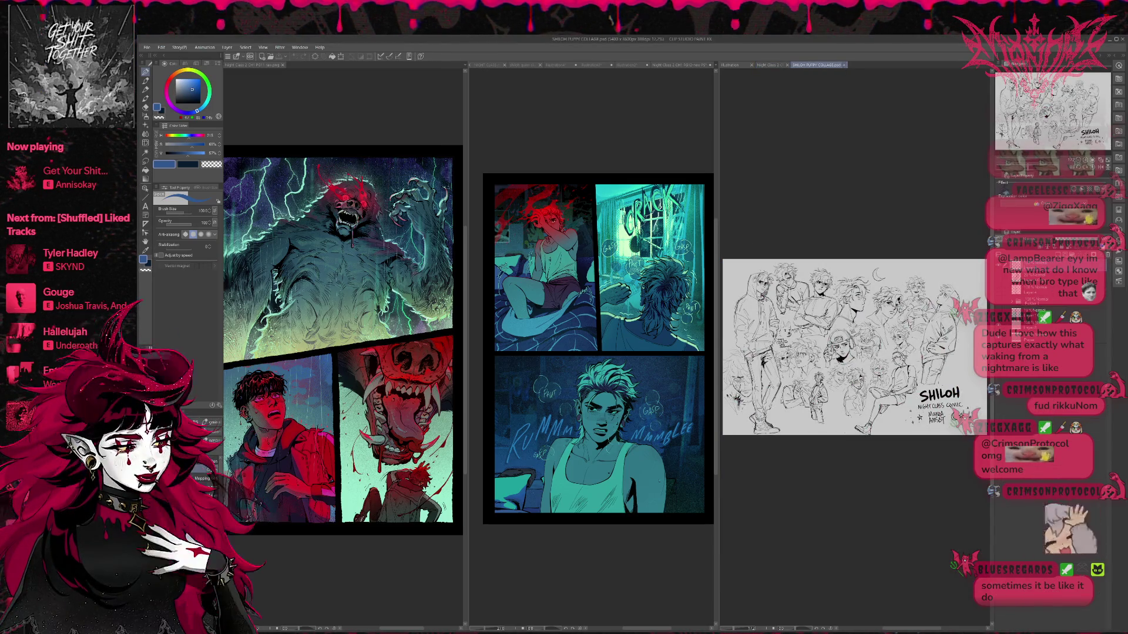
- Close the SHILOH collage and flip between the page 14 and page 15 sketches
{"action": "left_click", "coordinate": [845, 64]}
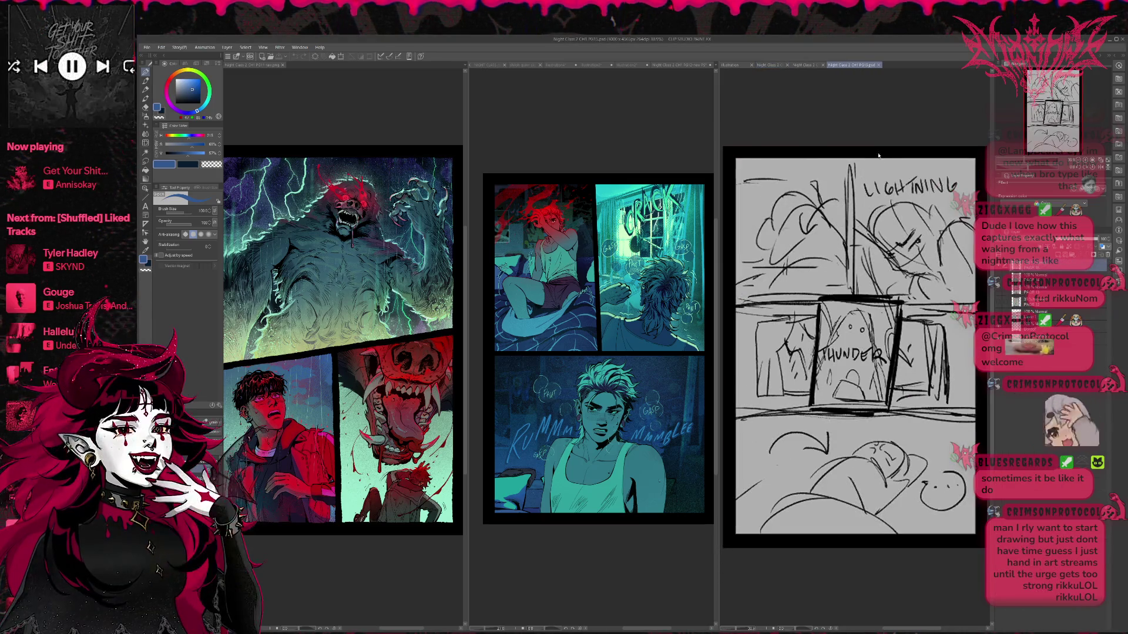
{"action": "left_click", "coordinate": [813, 65]}
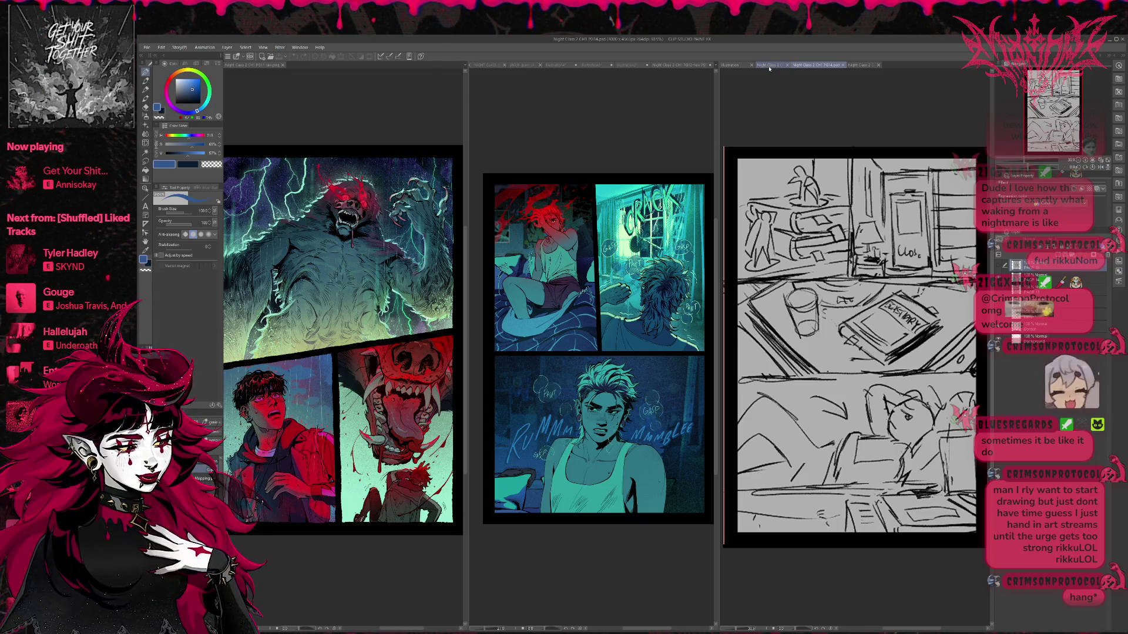
{"action": "left_click", "coordinate": [861, 64]}
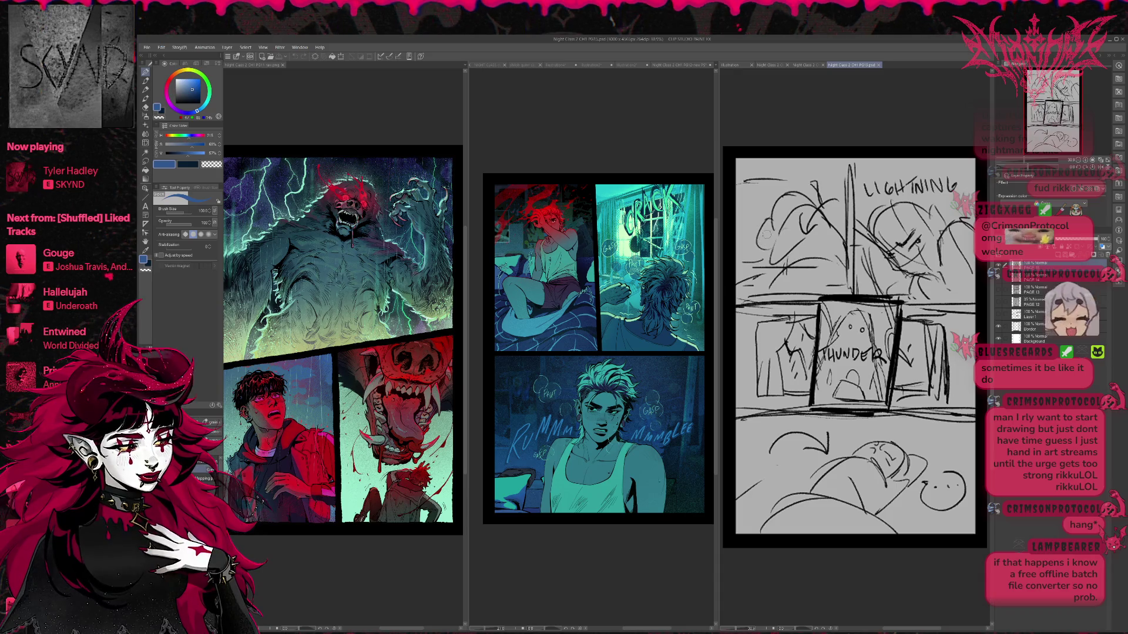
{"action": "left_click", "coordinate": [804, 66]}
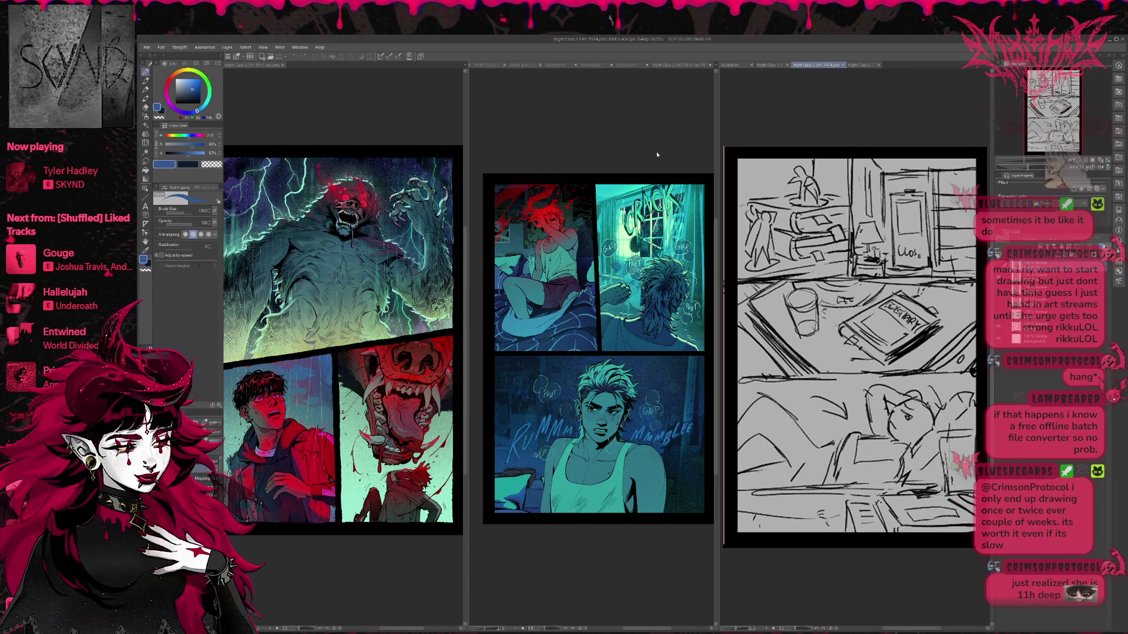
- Glance at the lighthouse sketch, then close the page 14 and lighthouse sketch tabs
{"action": "left_click", "coordinate": [860, 65]}
{"action": "left_click", "coordinate": [812, 67]}
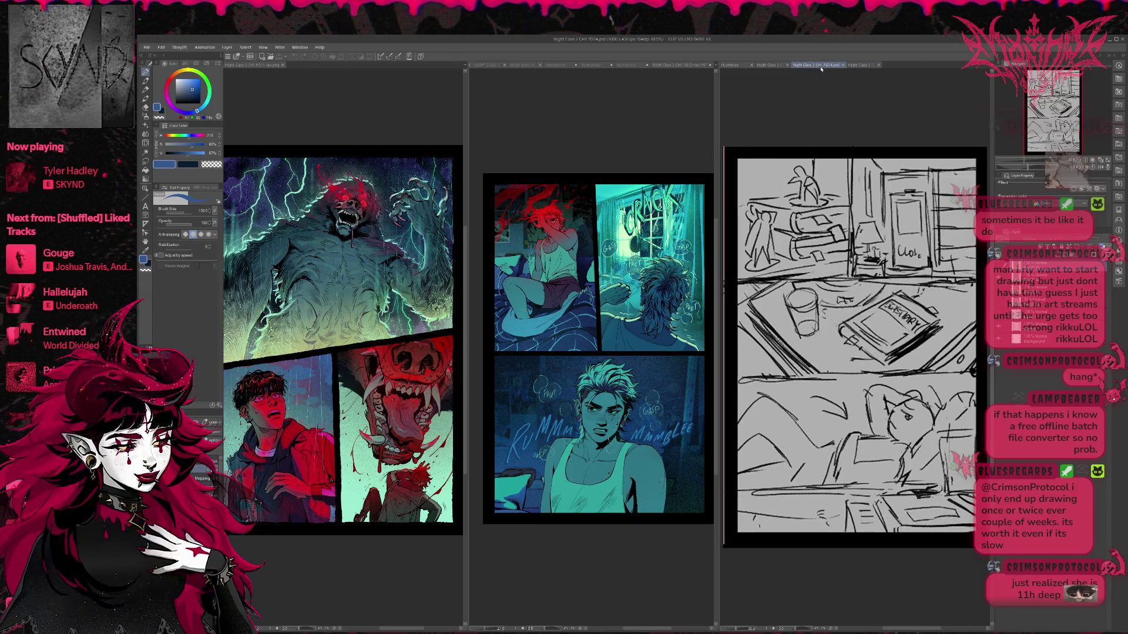
{"action": "left_click", "coordinate": [842, 65]}
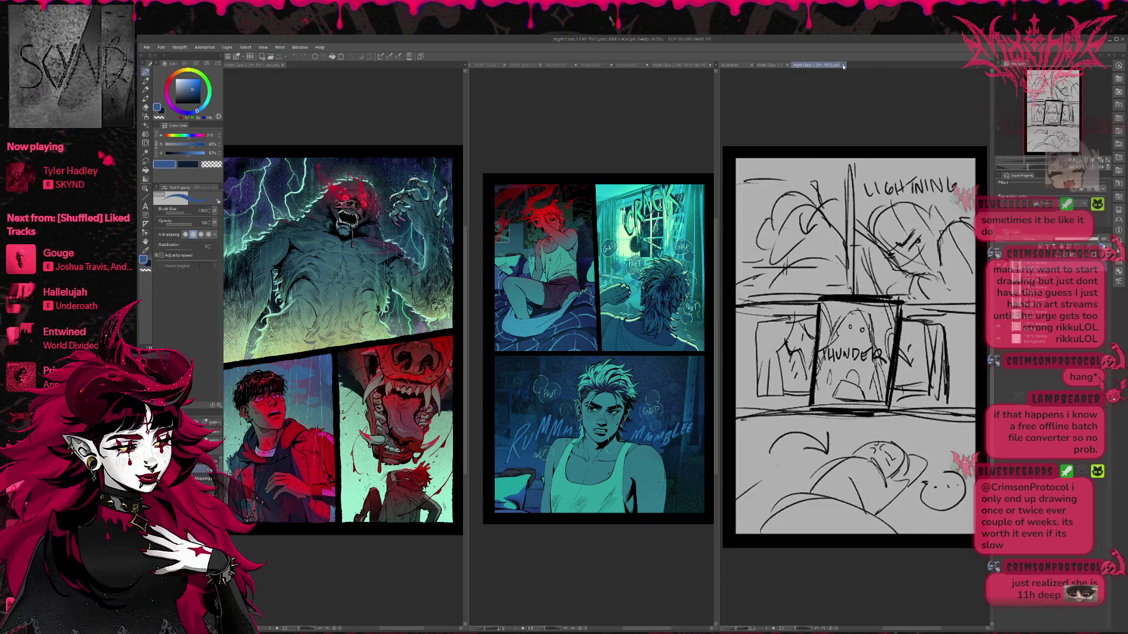
{"action": "left_click", "coordinate": [825, 65]}
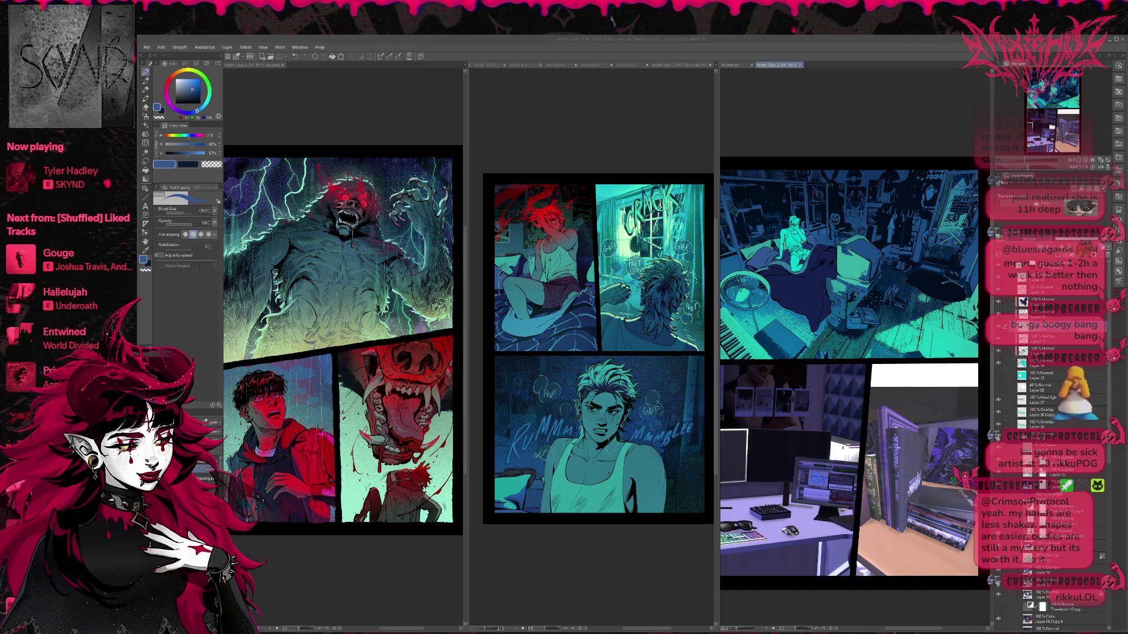
{"action": "key", "text": "ctrl+shift+n"}
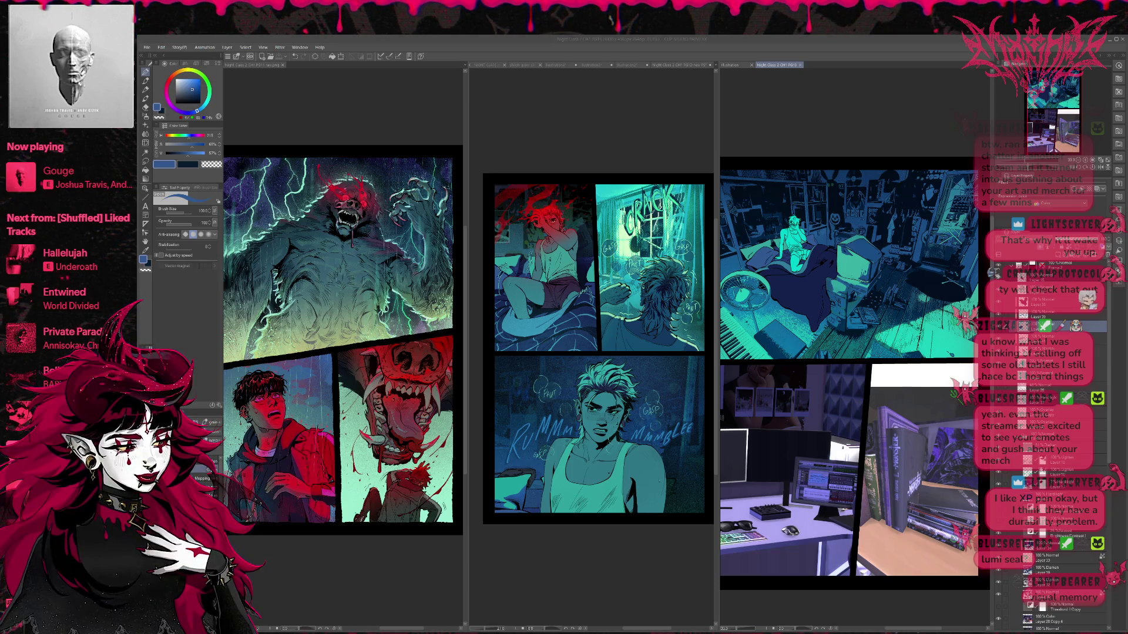
{"action": "left_click", "coordinate": [661, 110]}
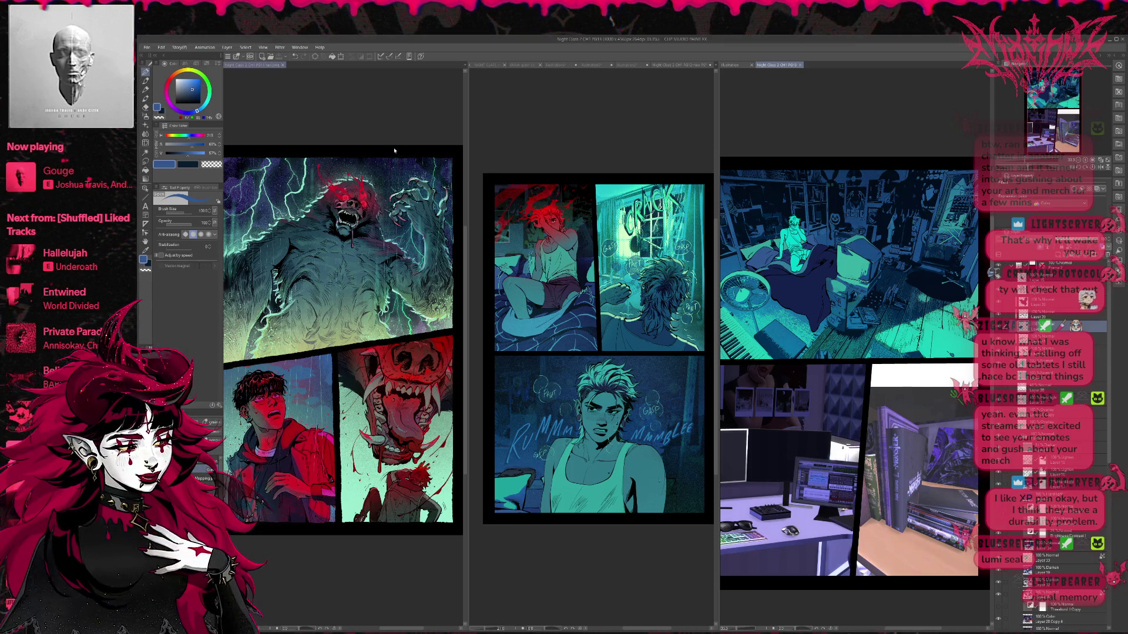
- Merge the three views into two, show page 12 on the left, and enlarge the bedroom page
{"action": "left_click", "coordinate": [652, 70]}
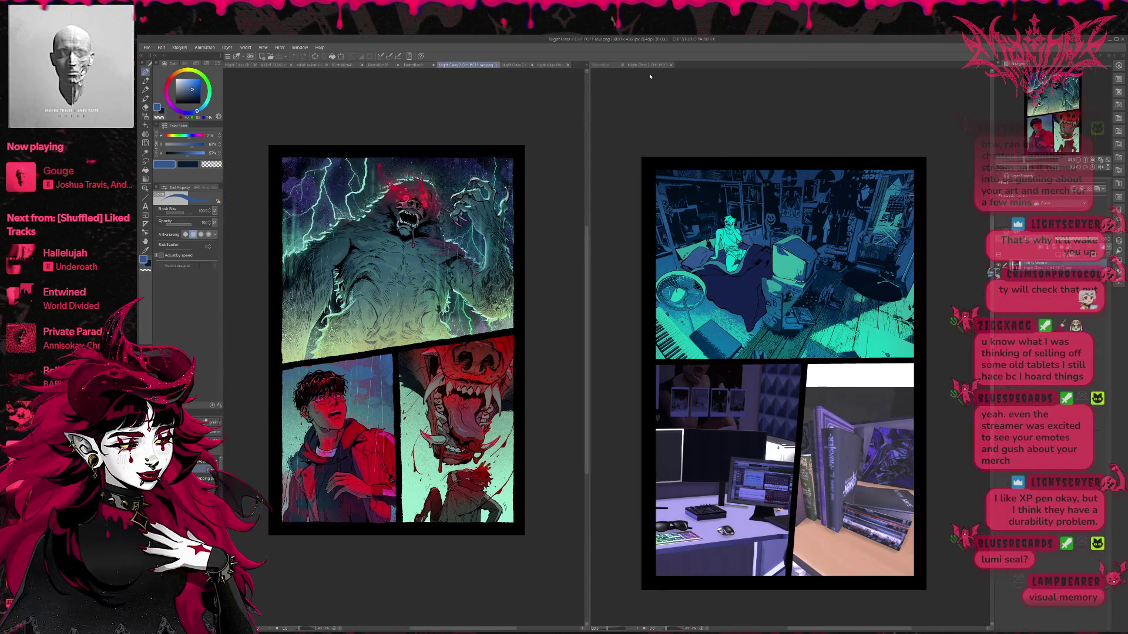
{"action": "left_click", "coordinate": [552, 65]}
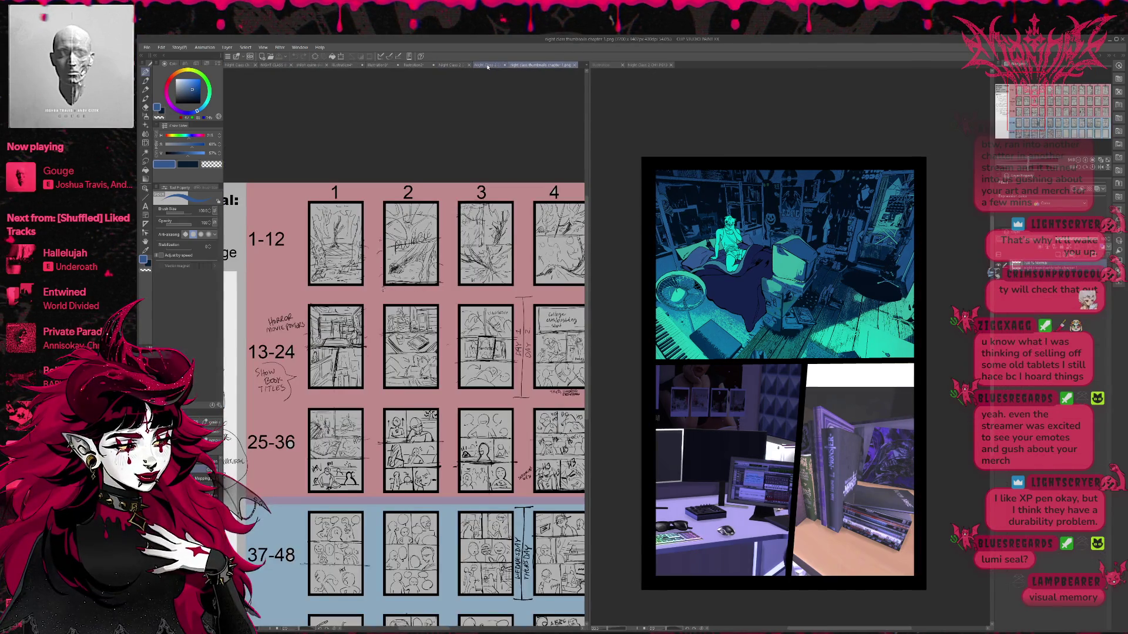
{"action": "left_click", "coordinate": [482, 65]}
{"action": "scroll", "coordinate": [527, 176], "scroll_direction": "up", "scroll_amount": 2}
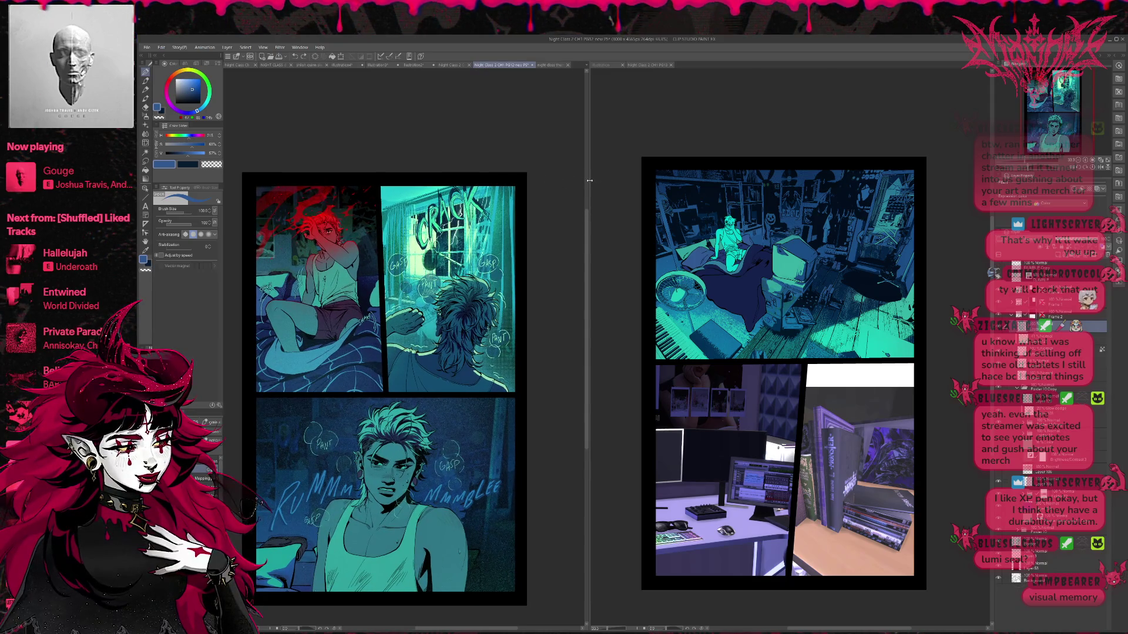
{"action": "left_click_drag", "start_coordinate": [589, 180], "coordinate": [488, 188]}
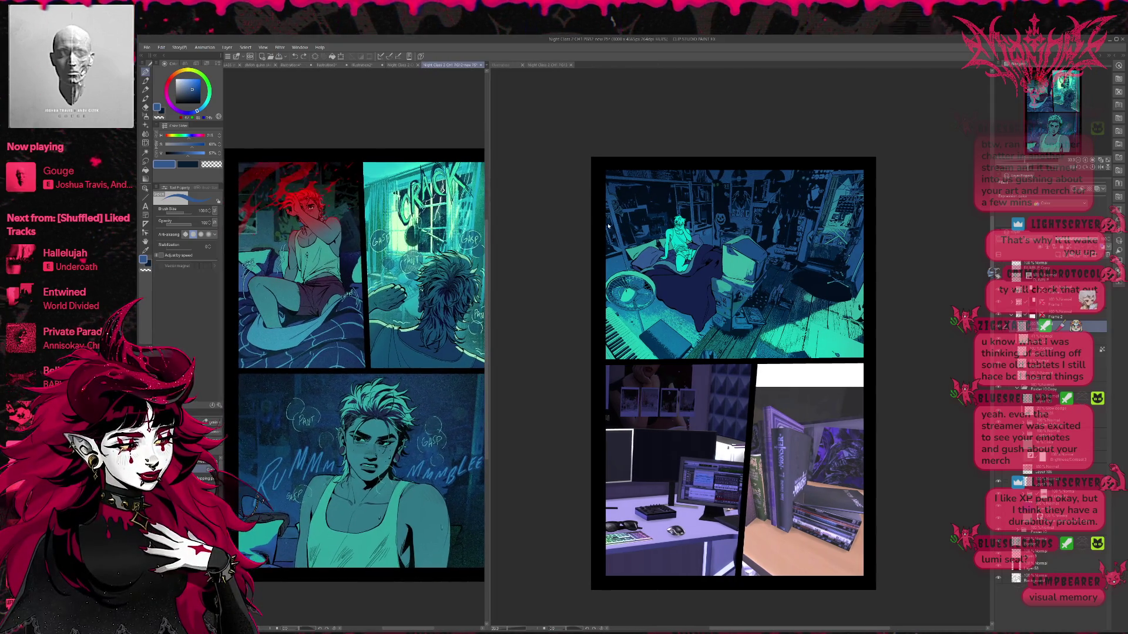
{"action": "left_click", "coordinate": [564, 249]}
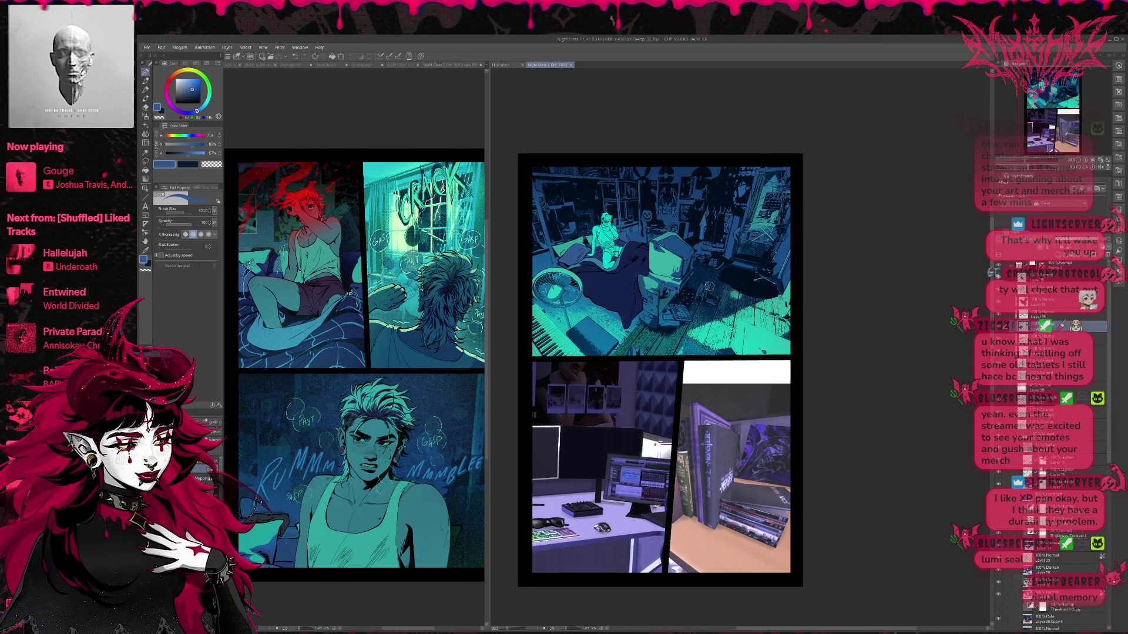
{"action": "scroll", "coordinate": [709, 287], "scroll_direction": "up", "scroll_amount": 4}
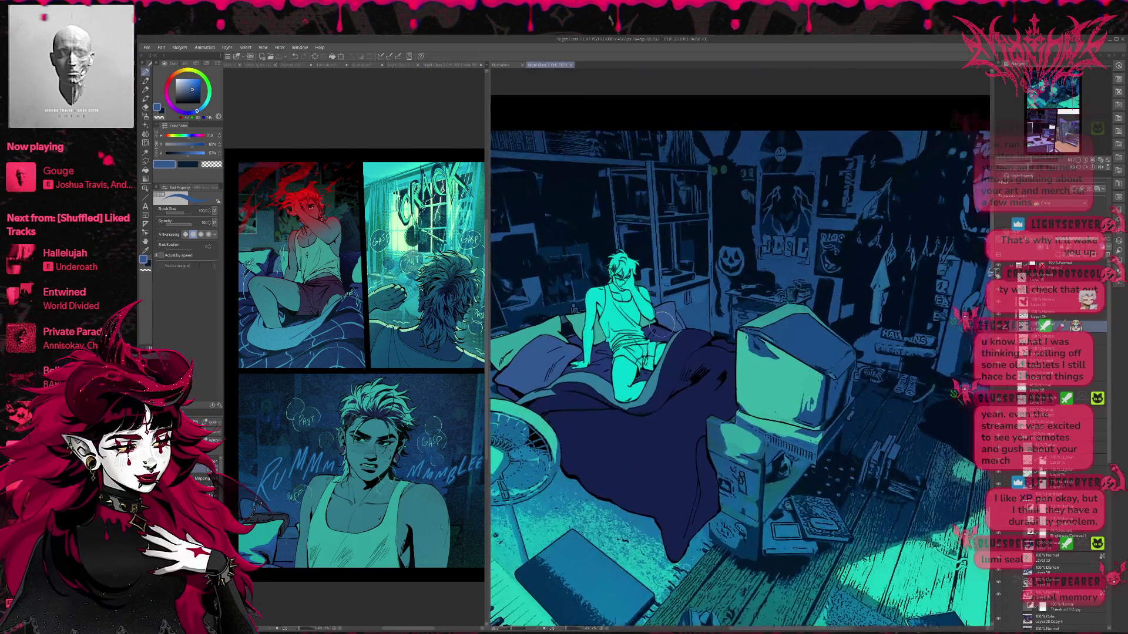
- Select the fill layer and Fill tool, with teal sampled from the artwork
{"action": "scroll", "coordinate": [662, 323], "scroll_direction": "up", "scroll_amount": 2}
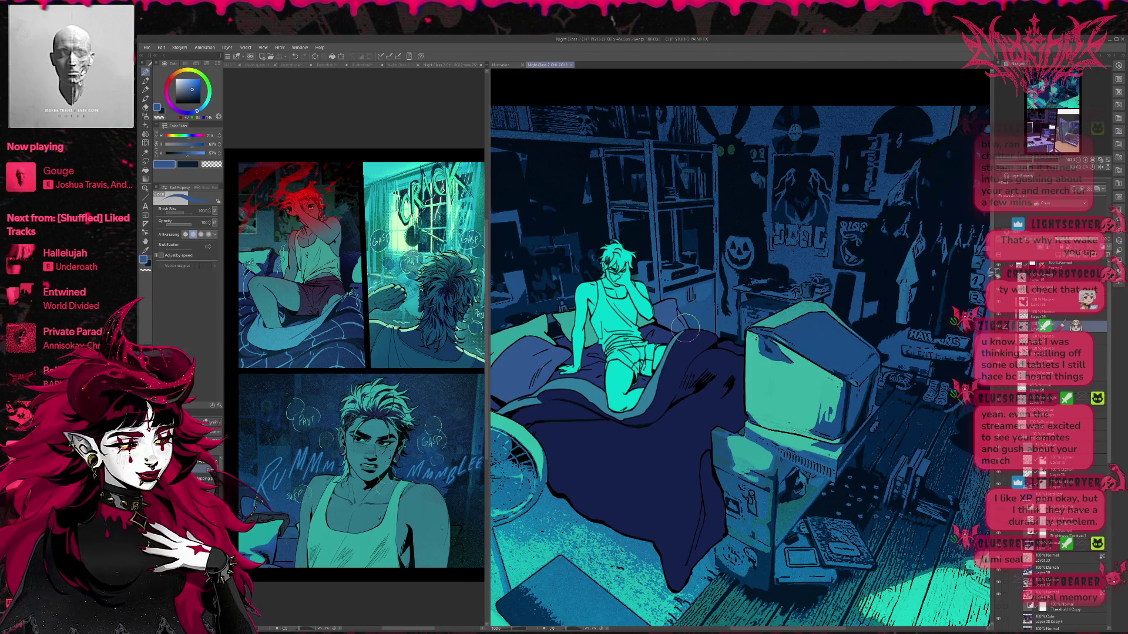
{"action": "left_click", "coordinate": [1057, 363]}
{"action": "scroll", "coordinate": [741, 365], "scroll_direction": "up", "scroll_amount": 3}
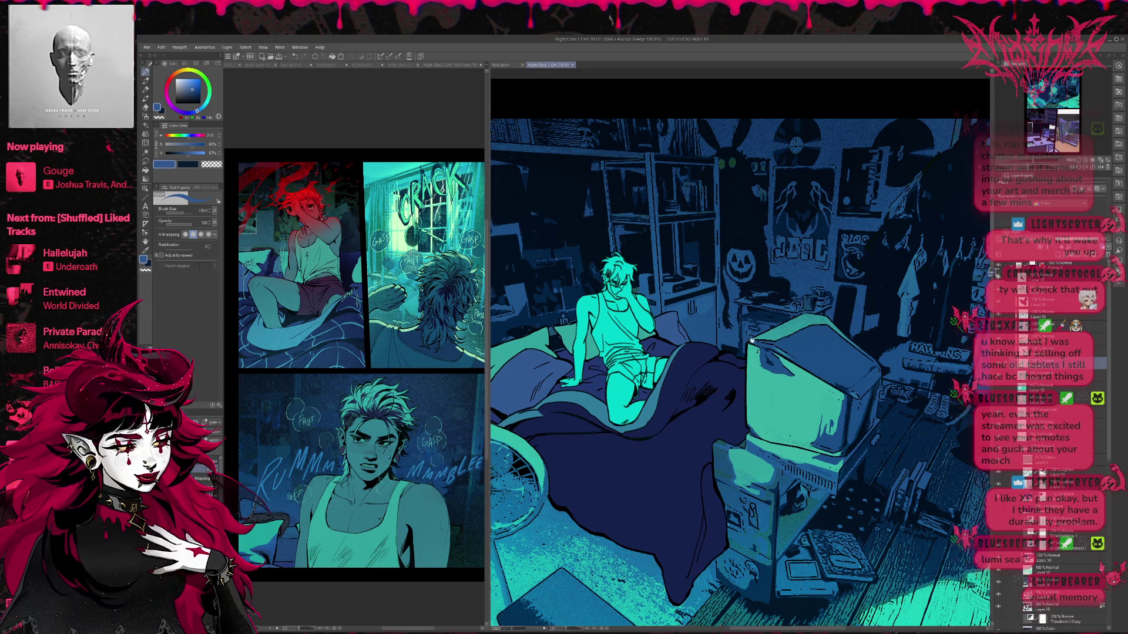
{"action": "left_click", "coordinate": [146, 170]}
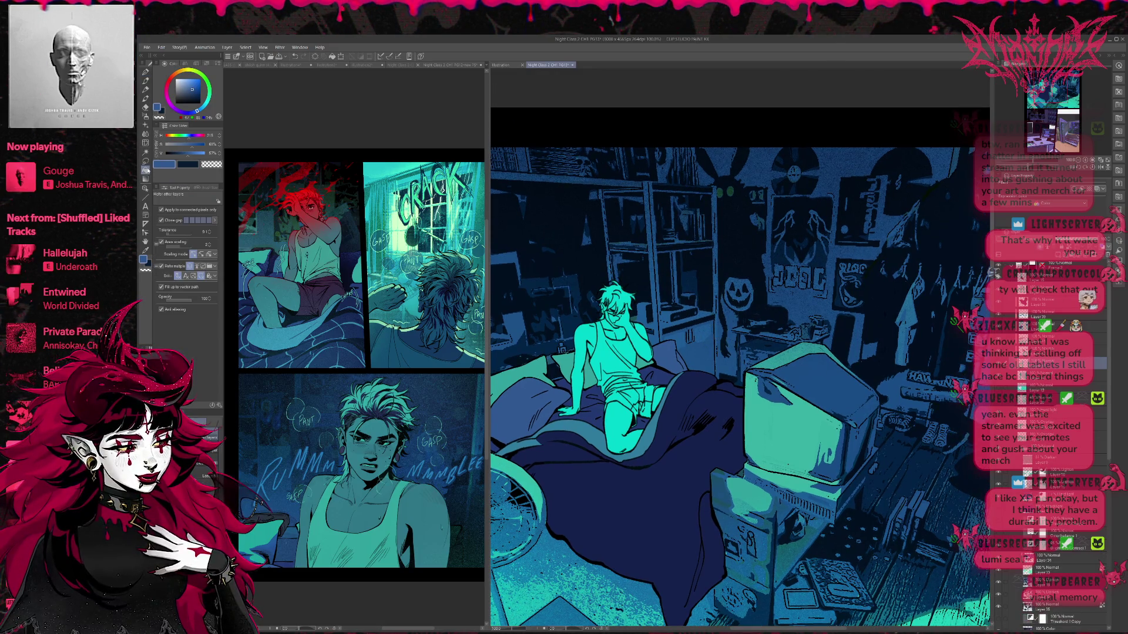
{"action": "left_click", "coordinate": [427, 521], "text": "alt"}
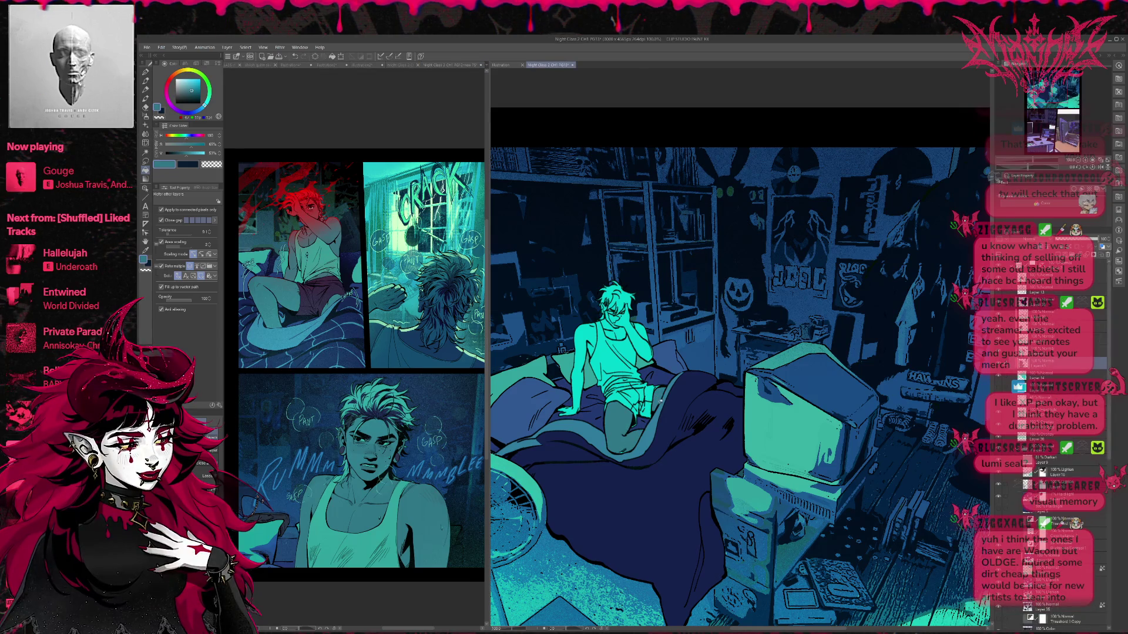
- Fill the character's arm, torso and small shirt gaps with the darker teal
{"action": "left_click", "coordinate": [587, 378]}
{"action": "left_click", "coordinate": [640, 341]}
{"action": "left_click", "coordinate": [611, 335]}
{"action": "left_click", "coordinate": [614, 329]}
{"action": "left_click", "coordinate": [591, 350]}
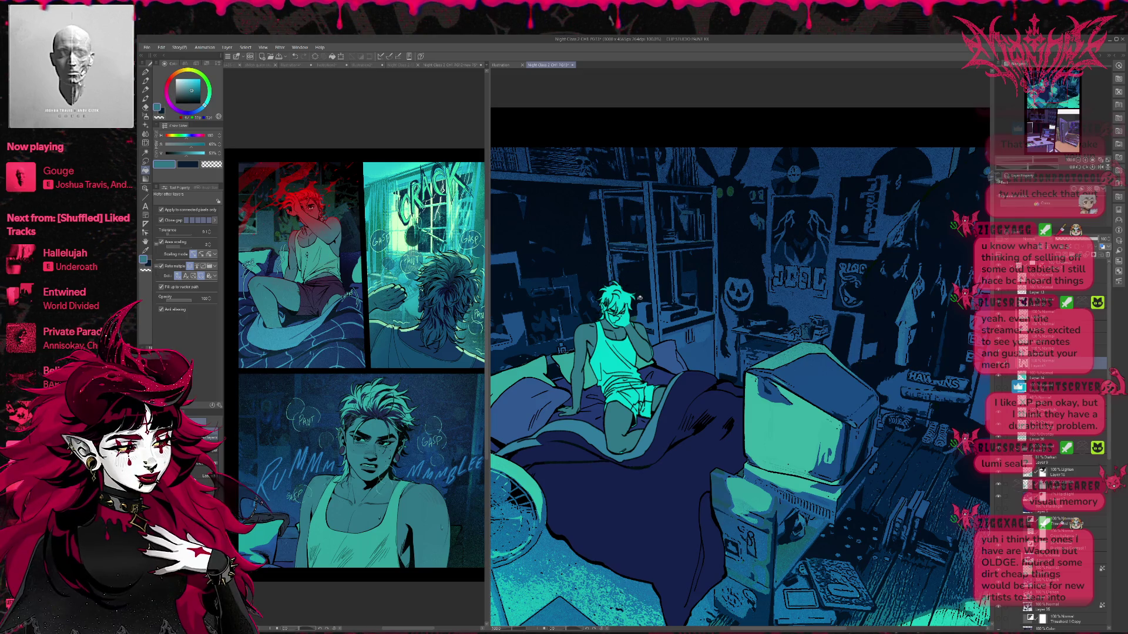
{"action": "key", "text": "ctrl+plus"}
{"action": "key", "text": "ctrl+plus"}
- Ink dark strokes on the character's hair, face and forearm outline with a smaller pen
{"action": "left_click_drag", "start_coordinate": [616, 269], "coordinate": [611, 310]}
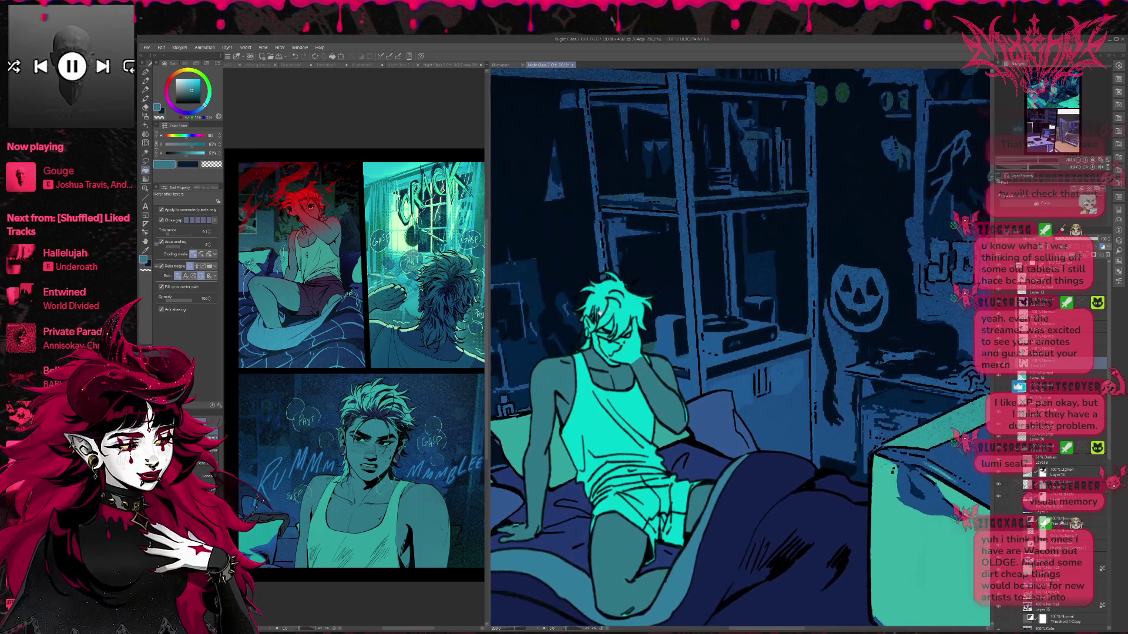
{"action": "key", "text": "p"}
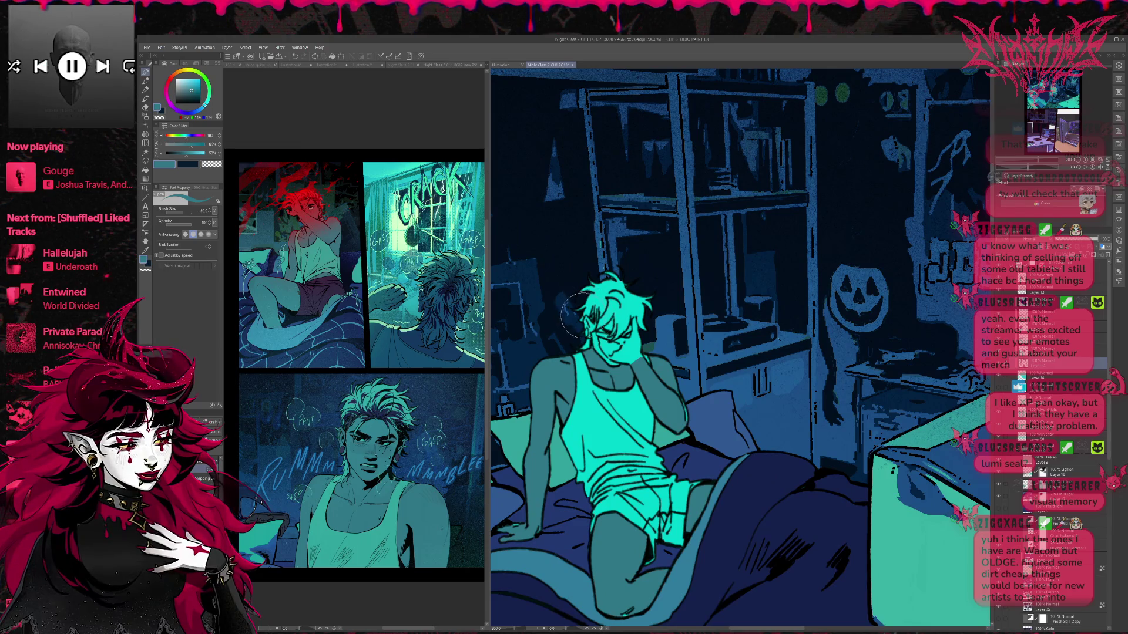
{"action": "key", "text": "bracketleft"}
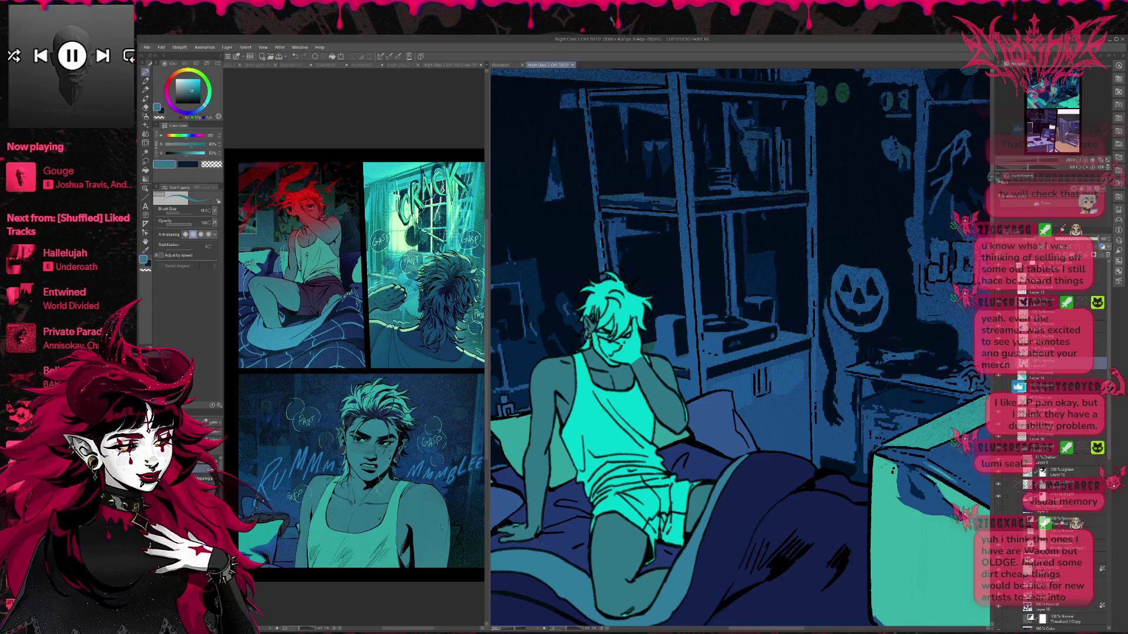
{"action": "left_click_drag", "start_coordinate": [604, 328], "coordinate": [609, 334]}
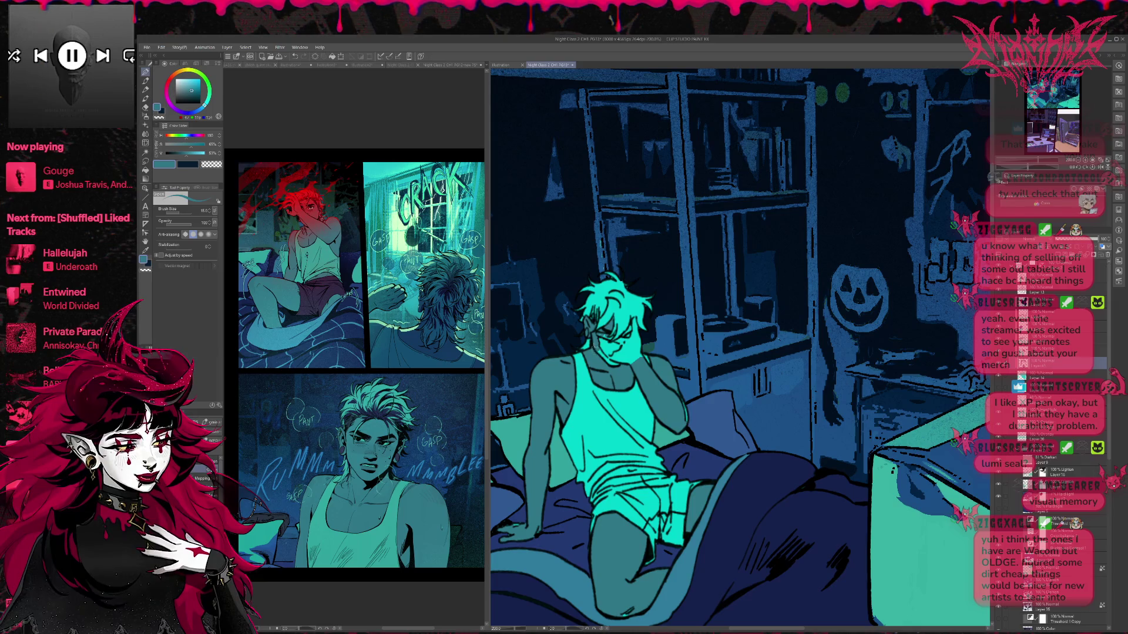
{"action": "mouse_move", "coordinate": [604, 341]}
{"action": "left_mouse_down"}
{"action": "mouse_move", "coordinate": [611, 353]}
{"action": "mouse_move", "coordinate": [615, 338]}
{"action": "mouse_move", "coordinate": [633, 344]}
{"action": "mouse_move", "coordinate": [633, 322]}
{"action": "mouse_move", "coordinate": [641, 351]}
{"action": "mouse_move", "coordinate": [641, 340]}
{"action": "left_mouse_up"}
{"action": "left_click_drag", "start_coordinate": [679, 393], "coordinate": [684, 408]}
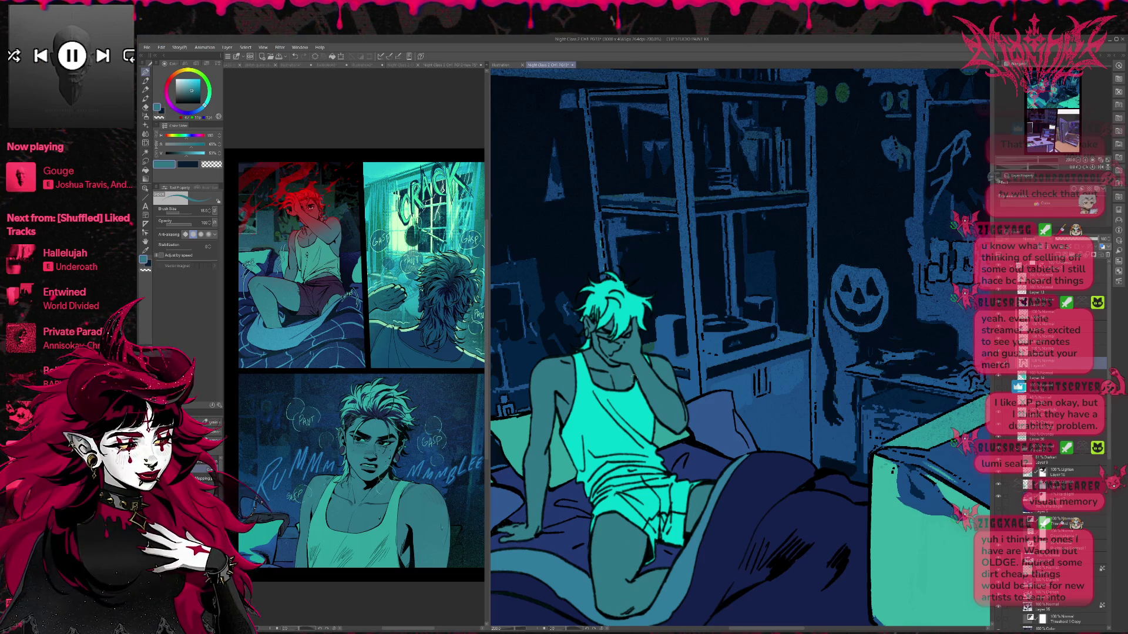
{"action": "left_click_drag", "start_coordinate": [631, 374], "coordinate": [631, 413]}
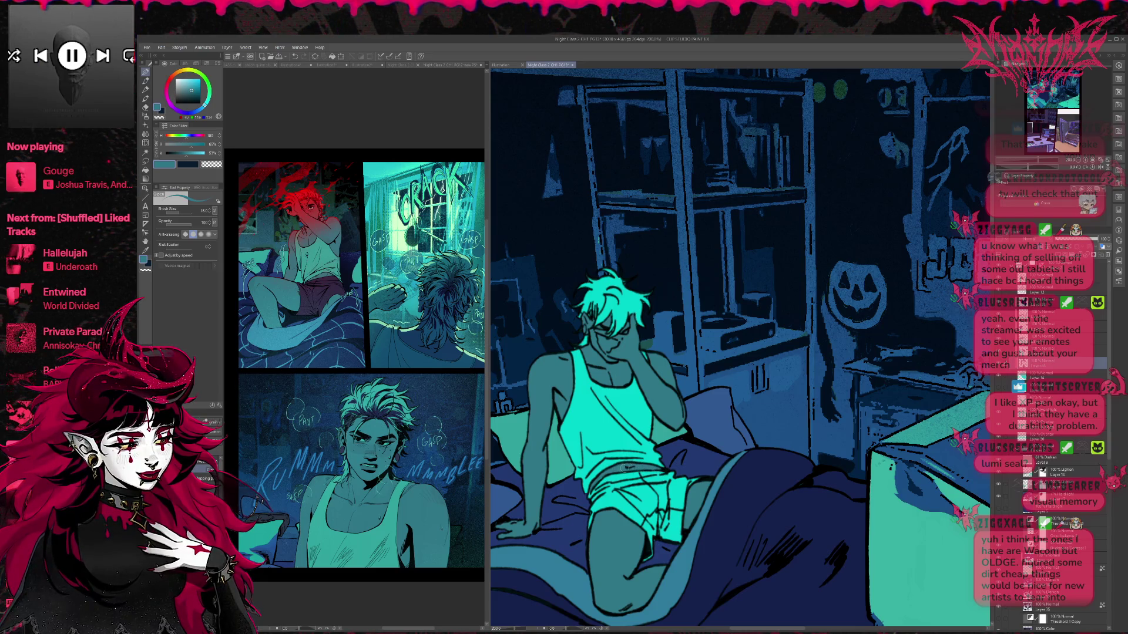
- Duplicate the layer below and paint teal shading over hair and tank top at brush size 30
{"action": "left_click", "coordinate": [1052, 375]}
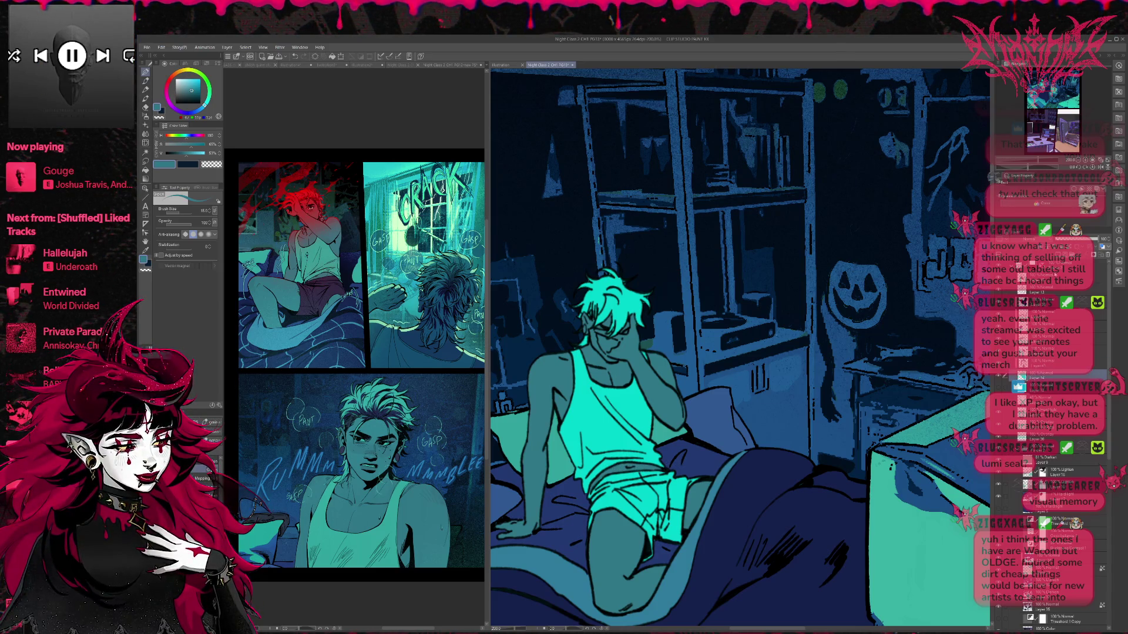
{"action": "key", "text": "ctrl+j"}
{"action": "left_click", "coordinate": [353, 377], "text": "alt"}
{"action": "key", "text": "bracketright"}
{"action": "left_click_drag", "start_coordinate": [614, 294], "coordinate": [633, 334]}
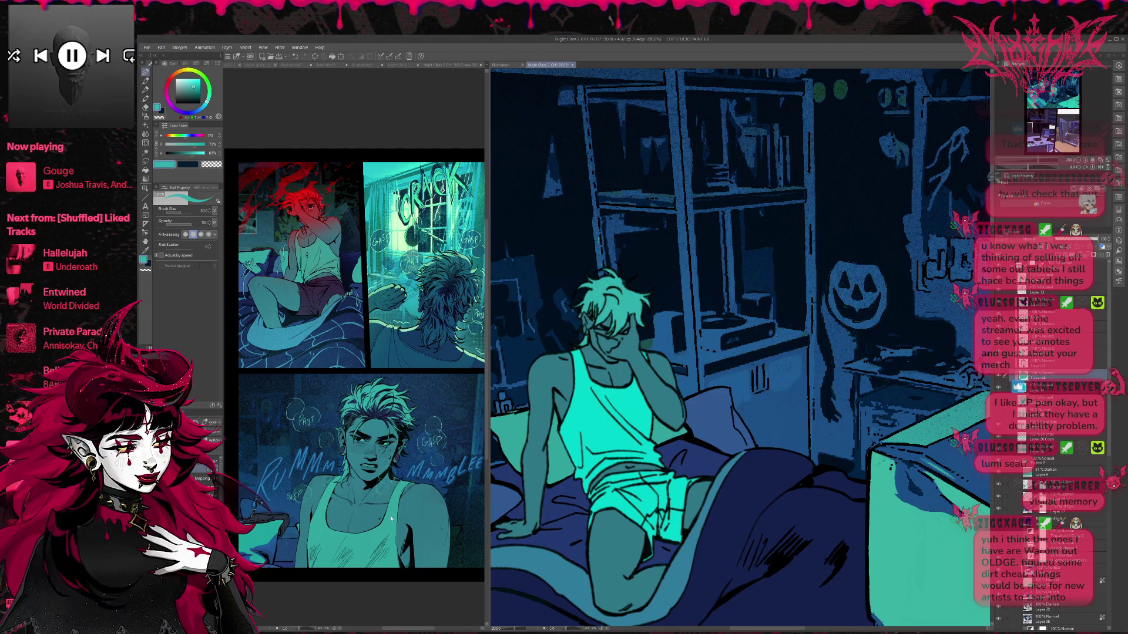
{"action": "key", "text": "ctrl+Tab"}
{"action": "mouse_move", "coordinate": [578, 353]}
{"action": "left_mouse_down"}
{"action": "mouse_move", "coordinate": [588, 435]}
{"action": "mouse_move", "coordinate": [629, 452]}
{"action": "mouse_move", "coordinate": [593, 470]}
{"action": "mouse_move", "coordinate": [600, 490]}
{"action": "mouse_move", "coordinate": [664, 461]}
{"action": "mouse_move", "coordinate": [637, 411]}
{"action": "mouse_move", "coordinate": [617, 441]}
{"action": "mouse_move", "coordinate": [637, 423]}
{"action": "left_mouse_up"}
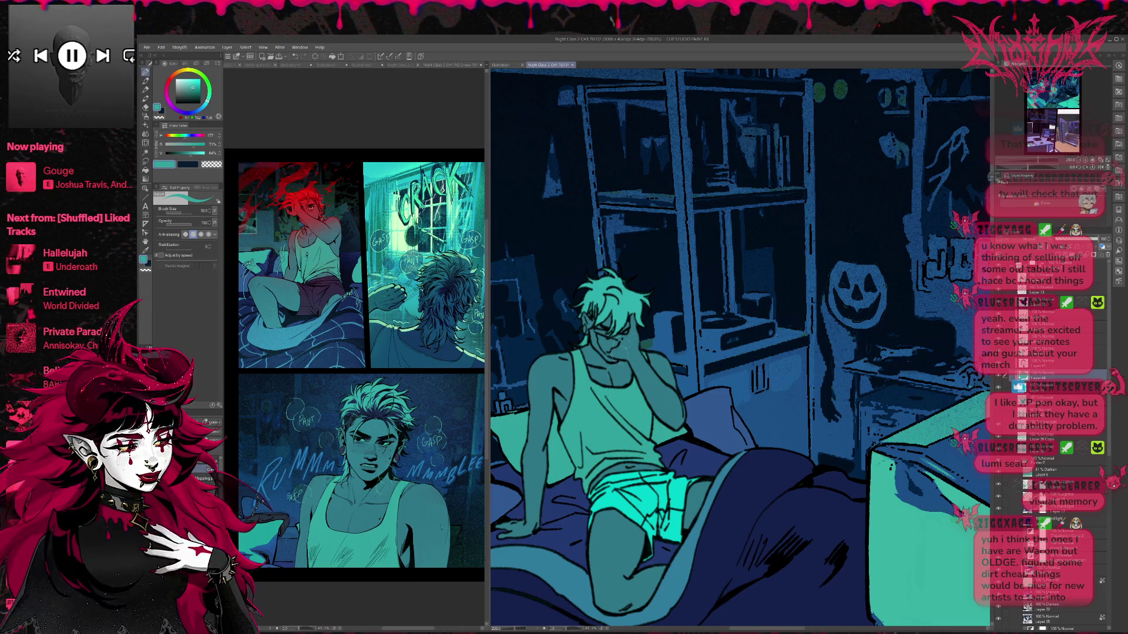
{"action": "left_click", "coordinate": [365, 65]}
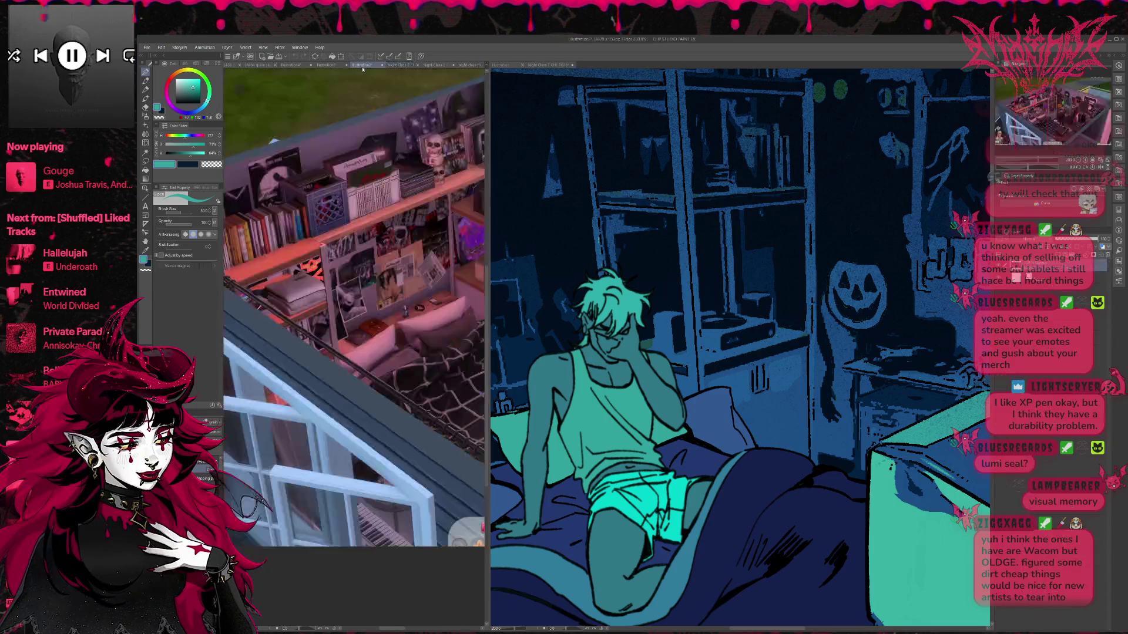
- Show Illustration4 zoomed in on the left and sample a teal from the PG13 canvas
{"action": "left_click", "coordinate": [323, 65]}
{"action": "left_click", "coordinate": [290, 64]}
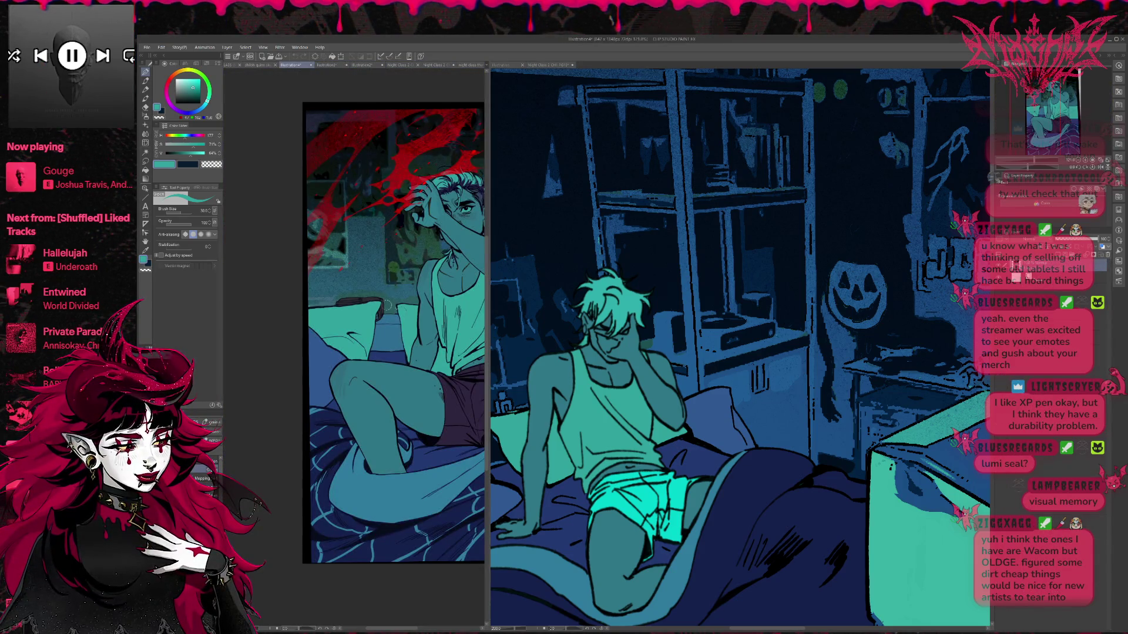
{"action": "scroll", "coordinate": [453, 398], "scroll_direction": "up", "scroll_amount": 3}
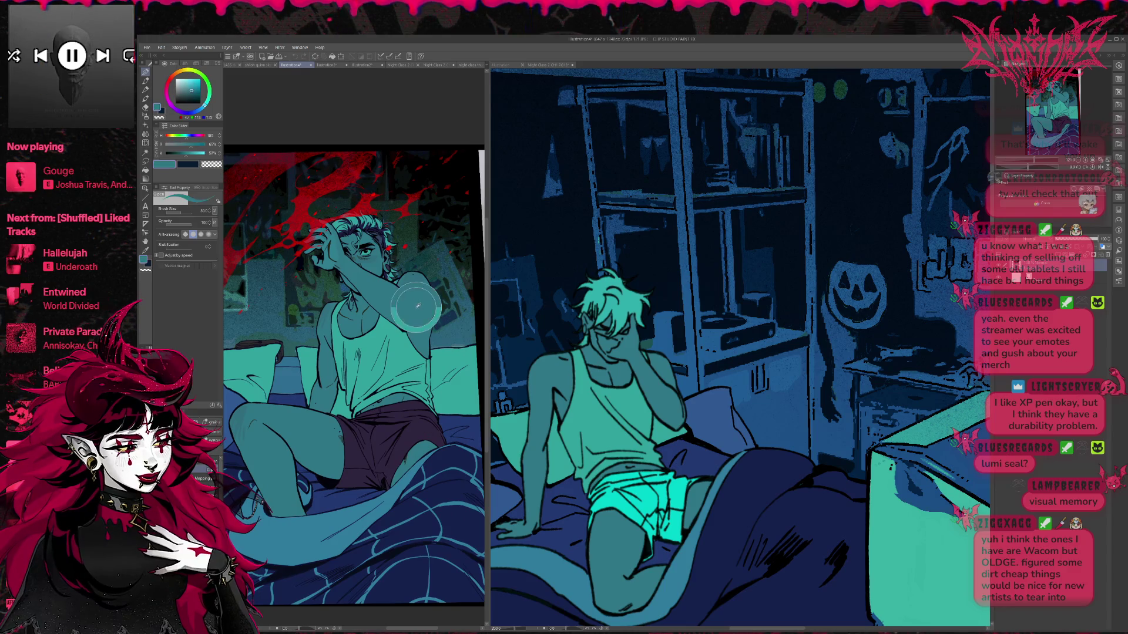
{"action": "left_click", "coordinate": [553, 382], "text": "alt"}
{"action": "left_click", "coordinate": [516, 388], "text": "alt"}
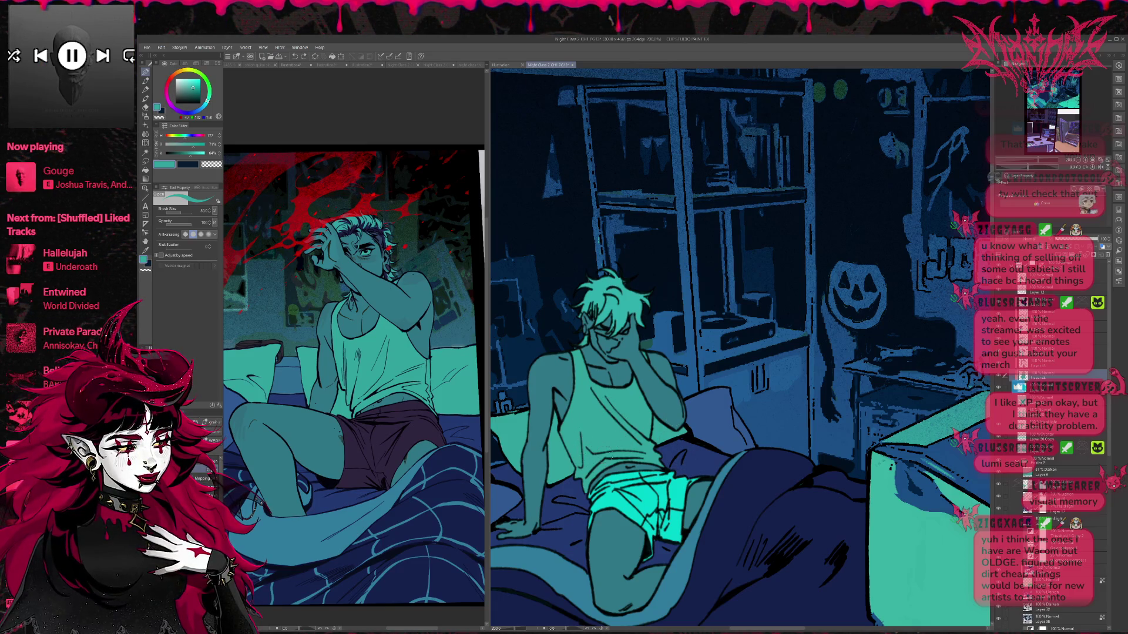
{"action": "left_click", "coordinate": [998, 378]}
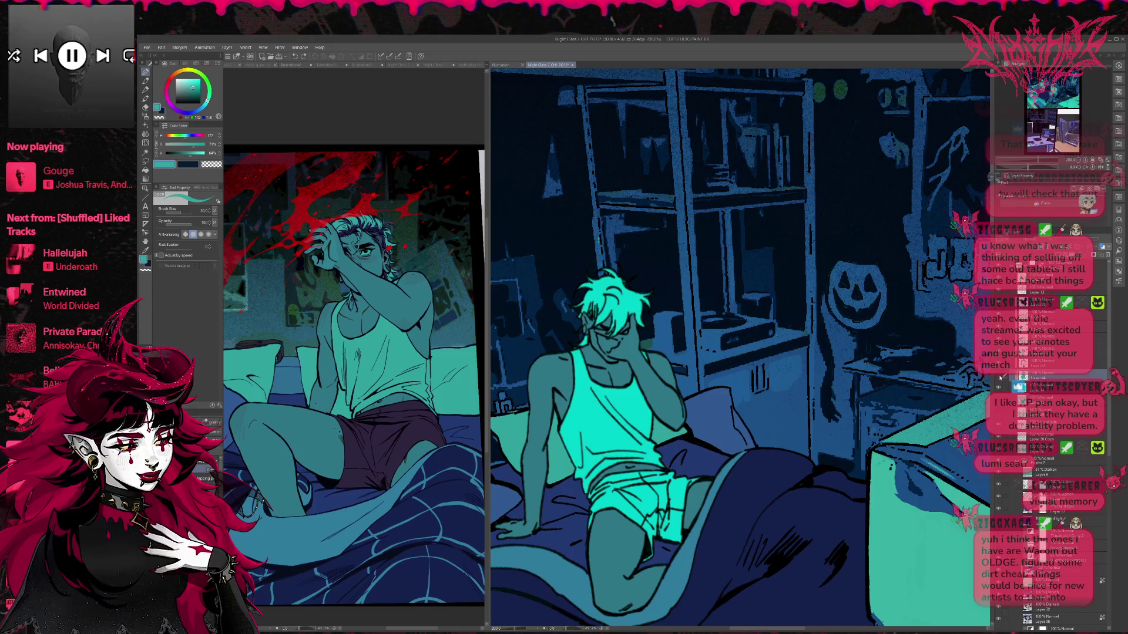
- Hide the brighter layer again and adjust the teal on the layer above Layer 44
{"action": "left_click", "coordinate": [999, 377]}
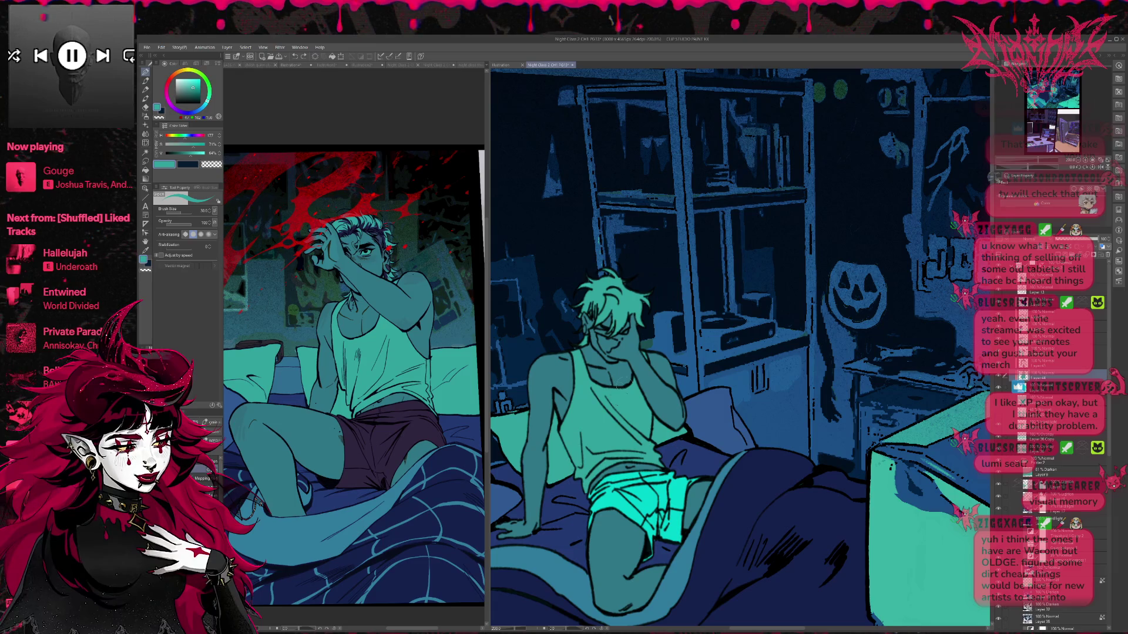
{"action": "left_click", "coordinate": [379, 239], "text": "alt"}
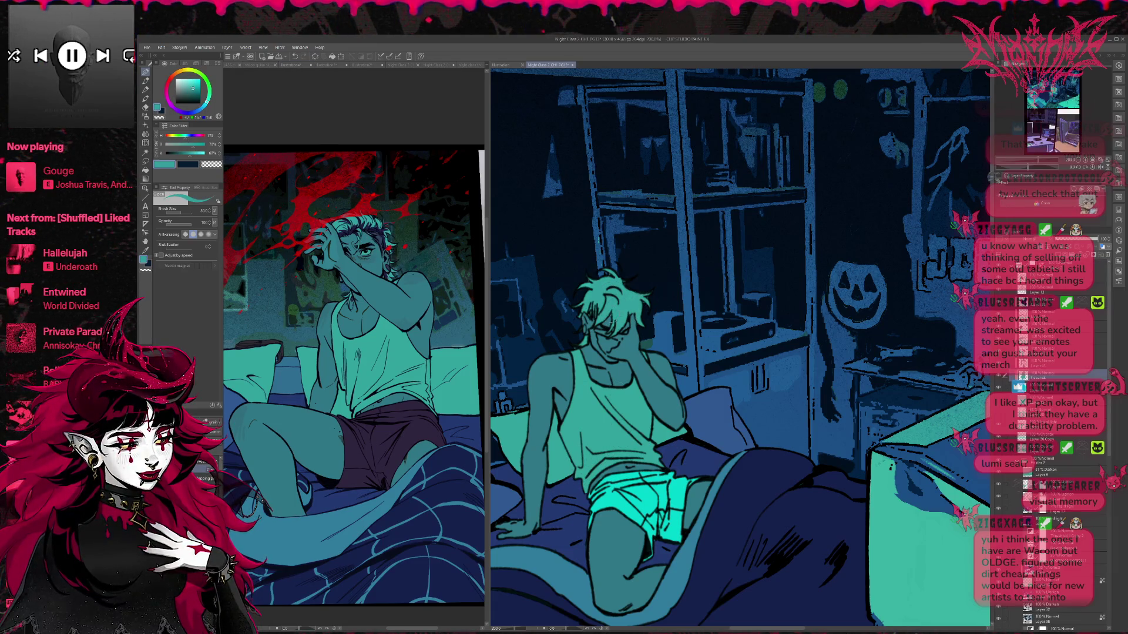
{"action": "left_click", "coordinate": [1052, 363]}
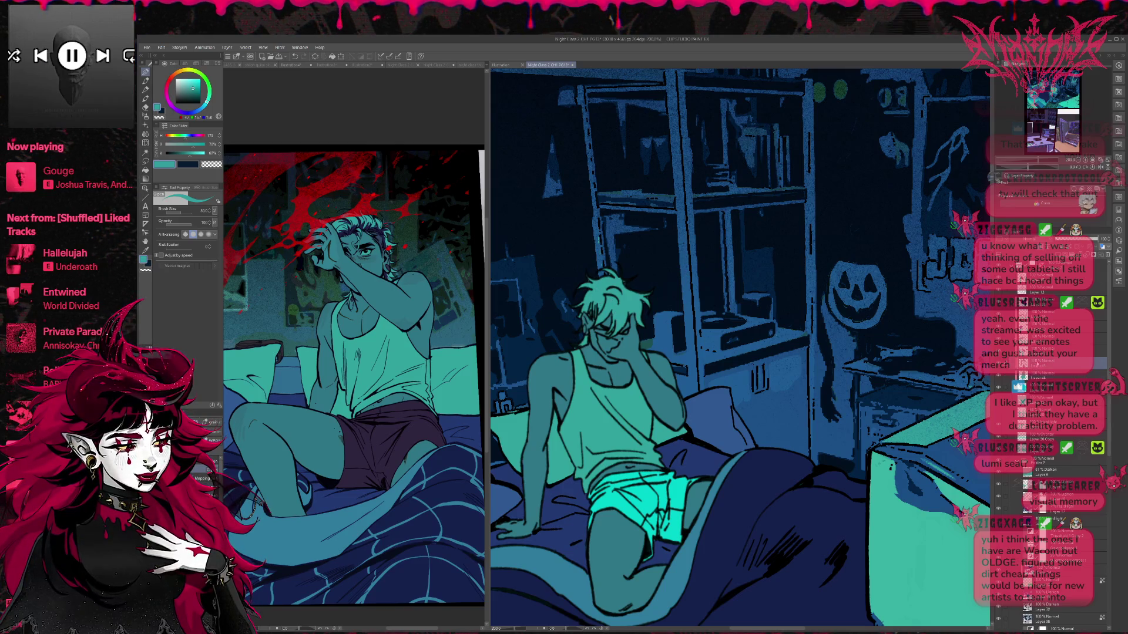
{"action": "left_click", "coordinate": [335, 452], "text": "alt"}
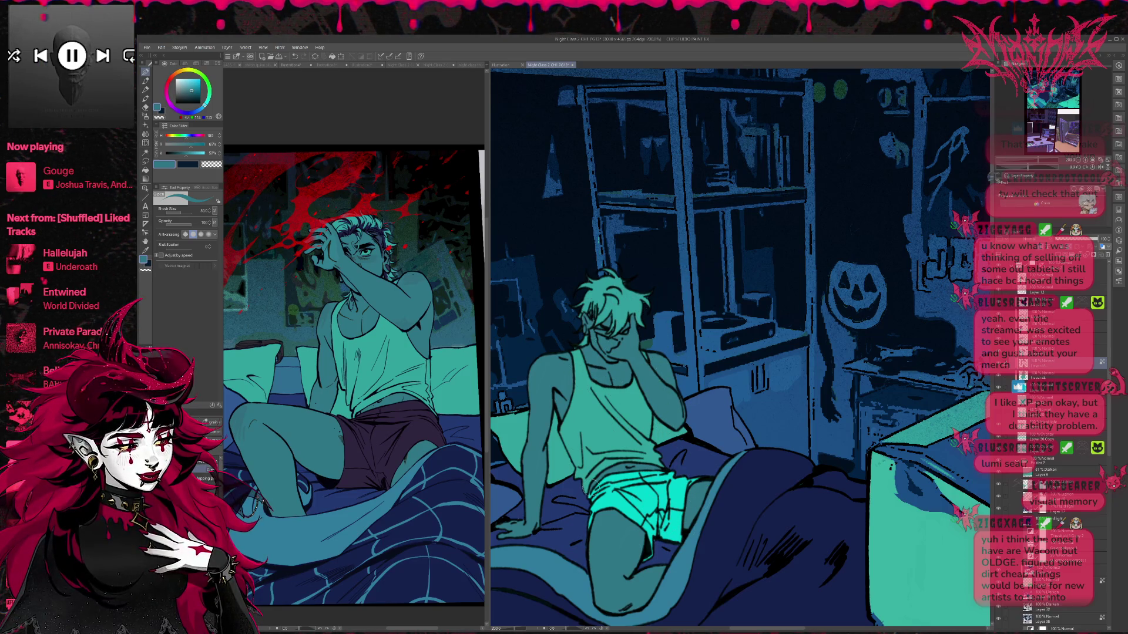
- Paint the right figure's shorts dark maroon-purple on the layer below
{"action": "left_click", "coordinate": [1046, 388]}
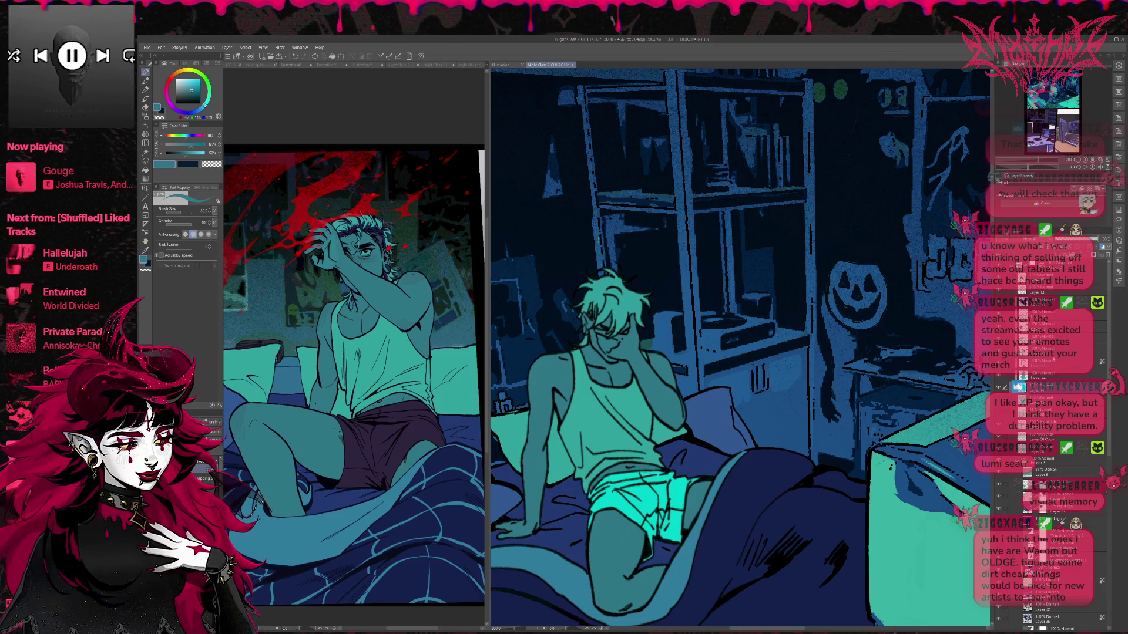
{"action": "left_click", "coordinate": [434, 425], "text": "alt"}
{"action": "mouse_move", "coordinate": [608, 477]}
{"action": "left_mouse_down"}
{"action": "mouse_move", "coordinate": [594, 520]}
{"action": "mouse_move", "coordinate": [611, 479]}
{"action": "mouse_move", "coordinate": [593, 500]}
{"action": "mouse_move", "coordinate": [649, 480]}
{"action": "mouse_move", "coordinate": [687, 505]}
{"action": "mouse_move", "coordinate": [652, 546]}
{"action": "mouse_move", "coordinate": [690, 537]}
{"action": "left_mouse_up"}
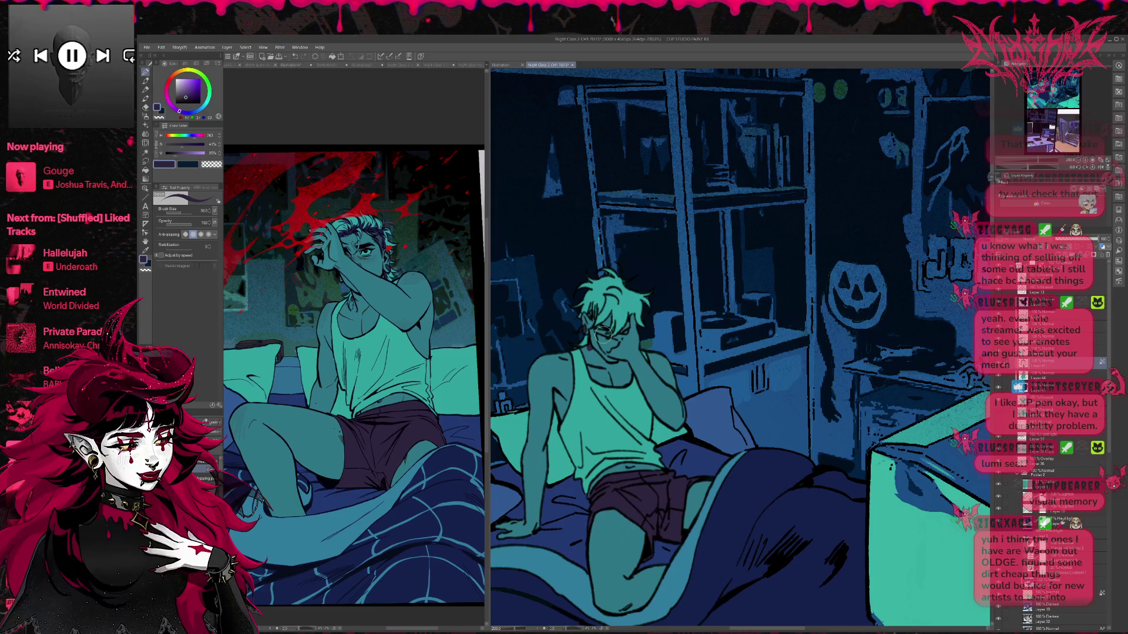
{"action": "key", "text": "ctrl+minus"}
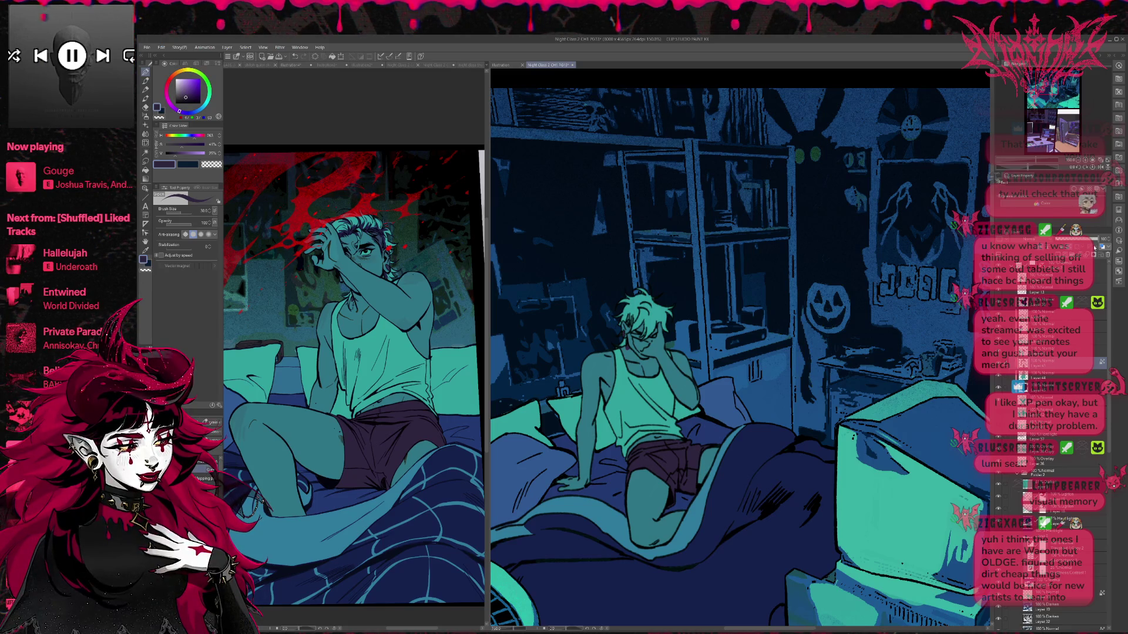
- Flip between Illustration4 and Night Class 2, then pan down to the blanket and fan
{"action": "left_click", "coordinate": [258, 395], "text": "alt"}
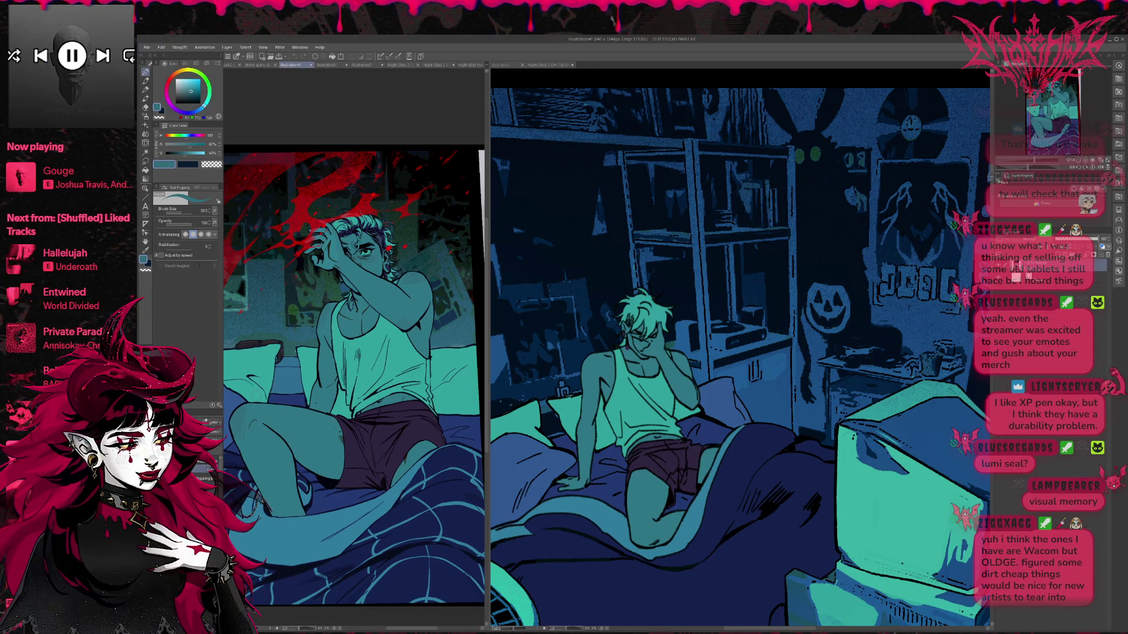
{"action": "left_click", "coordinate": [602, 359]}
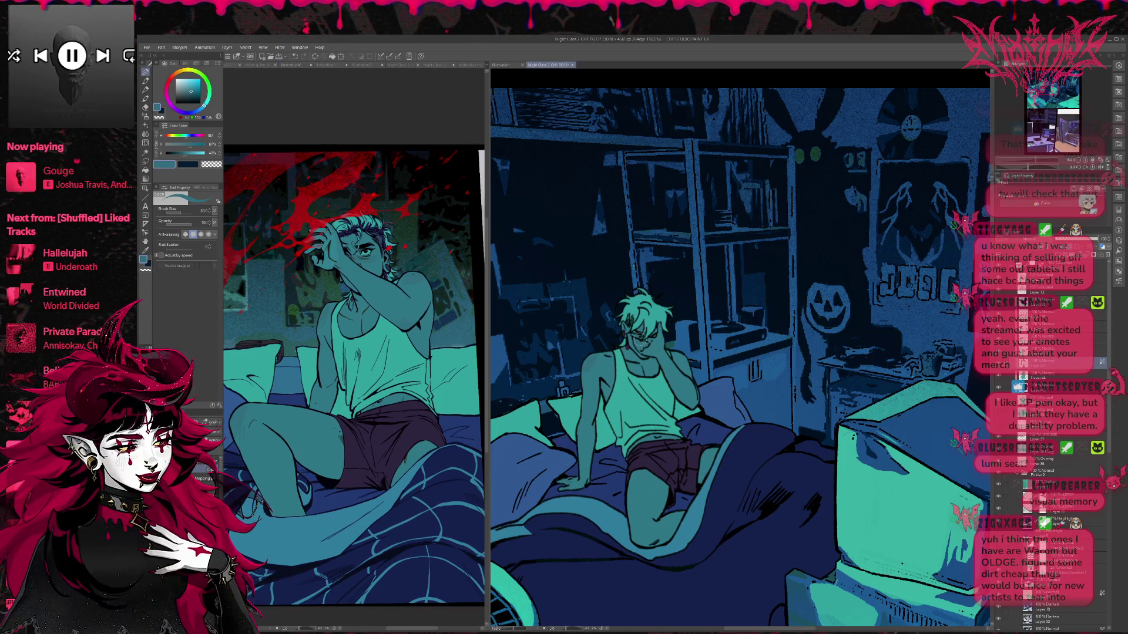
{"action": "scroll", "coordinate": [785, 470], "scroll_direction": "up", "scroll_amount": 1}
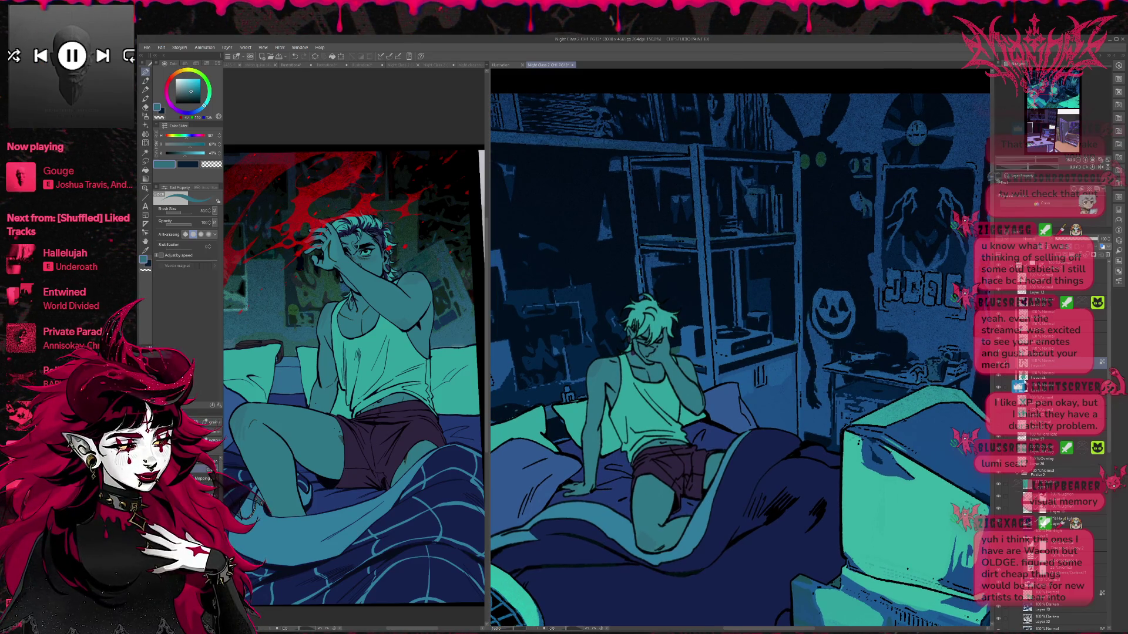
{"action": "left_click_drag", "start_coordinate": [737, 541], "coordinate": [816, 411]}
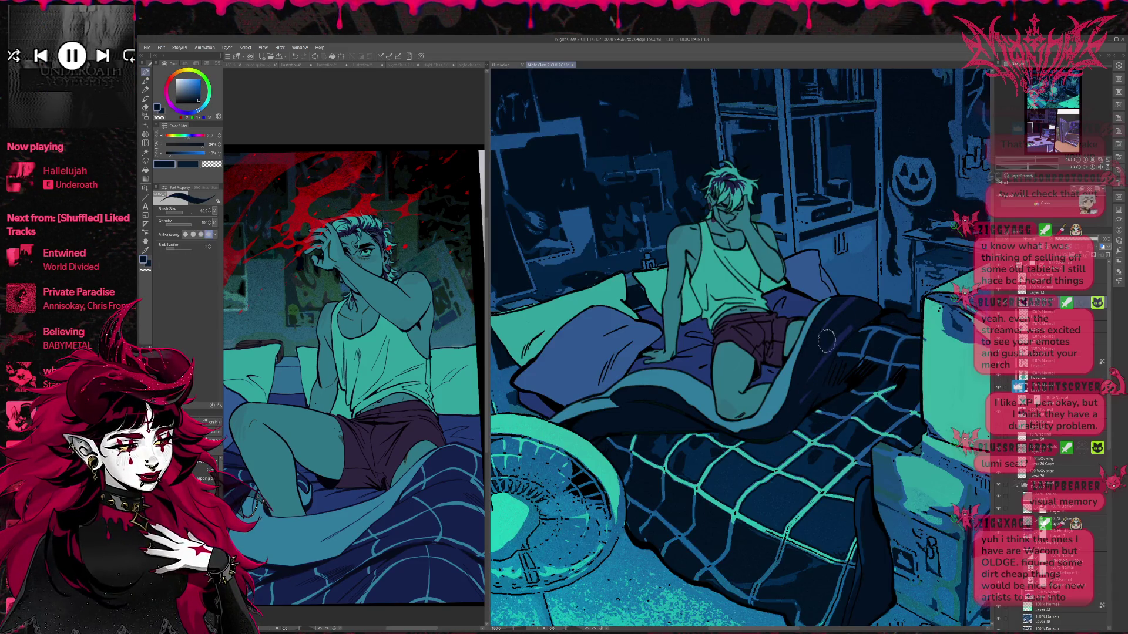
- Shade the blanket and its edge below the pillow with dark blue strokes
{"action": "left_click", "coordinate": [779, 447], "text": "alt"}
{"action": "mouse_move", "coordinate": [835, 299]}
{"action": "left_mouse_down"}
{"action": "mouse_move", "coordinate": [808, 399]}
{"action": "mouse_move", "coordinate": [830, 342]}
{"action": "mouse_move", "coordinate": [810, 378]}
{"action": "mouse_move", "coordinate": [859, 342]}
{"action": "mouse_move", "coordinate": [904, 360]}
{"action": "mouse_move", "coordinate": [814, 394]}
{"action": "mouse_move", "coordinate": [889, 324]}
{"action": "left_mouse_up"}
{"action": "mouse_move", "coordinate": [633, 395]}
{"action": "left_mouse_down"}
{"action": "mouse_move", "coordinate": [693, 420]}
{"action": "mouse_move", "coordinate": [661, 416]}
{"action": "mouse_move", "coordinate": [629, 386]}
{"action": "left_mouse_up"}
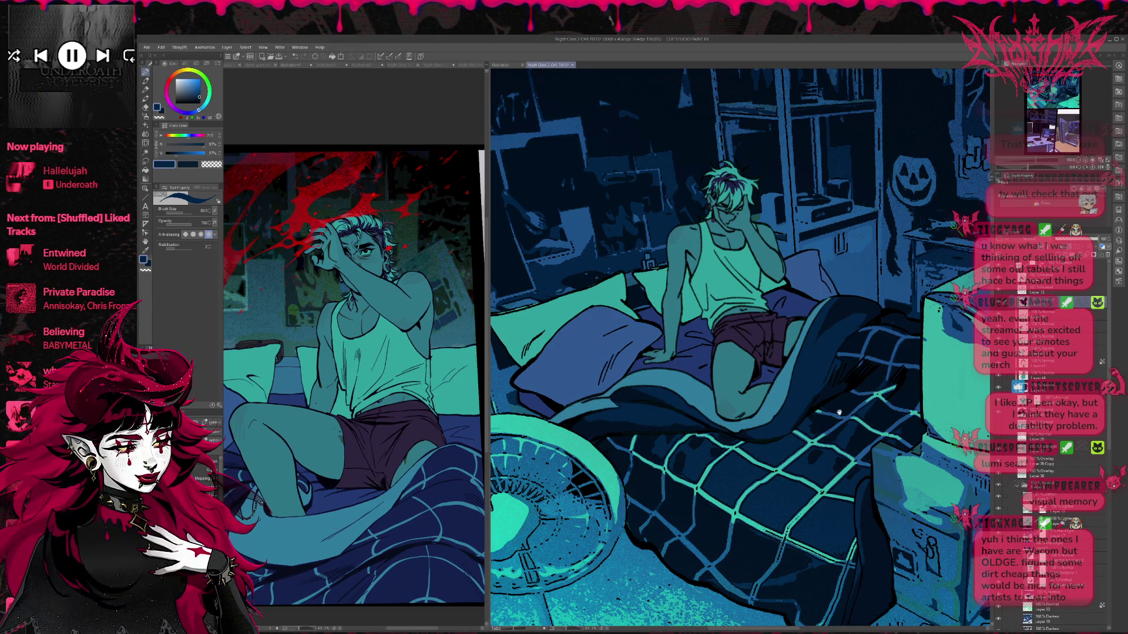
{"action": "left_click_drag", "start_coordinate": [827, 426], "coordinate": [817, 453]}
- Add light teal highlight strokes up the blanket edge, partly repainted with dark blue
{"action": "left_click", "coordinate": [729, 478], "text": "alt"}
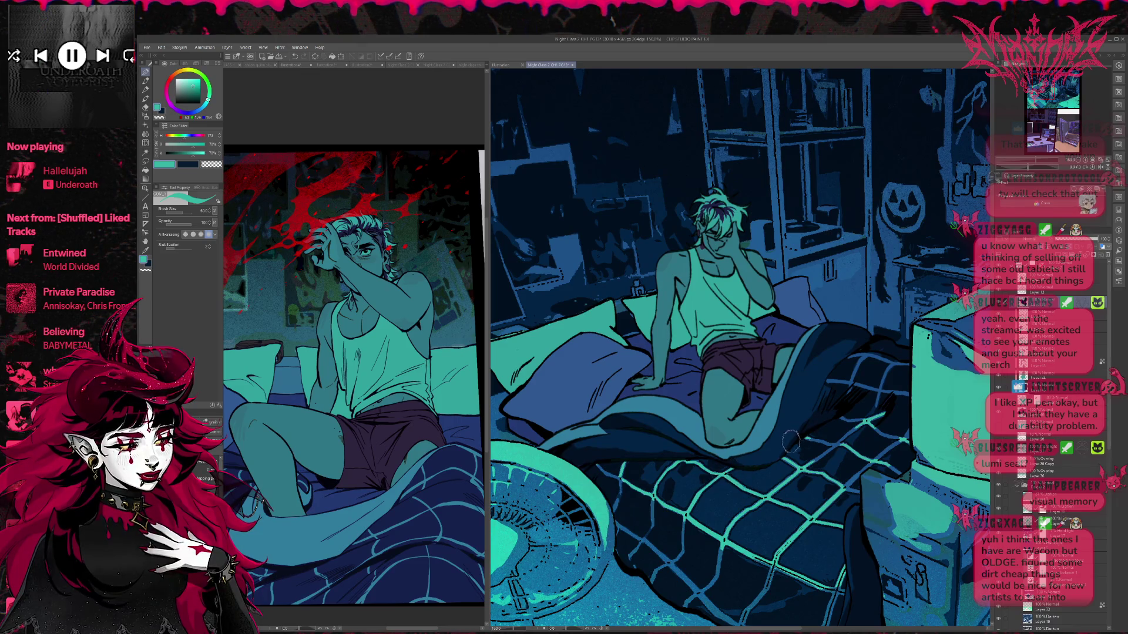
{"action": "left_click_drag", "start_coordinate": [803, 432], "coordinate": [800, 373]}
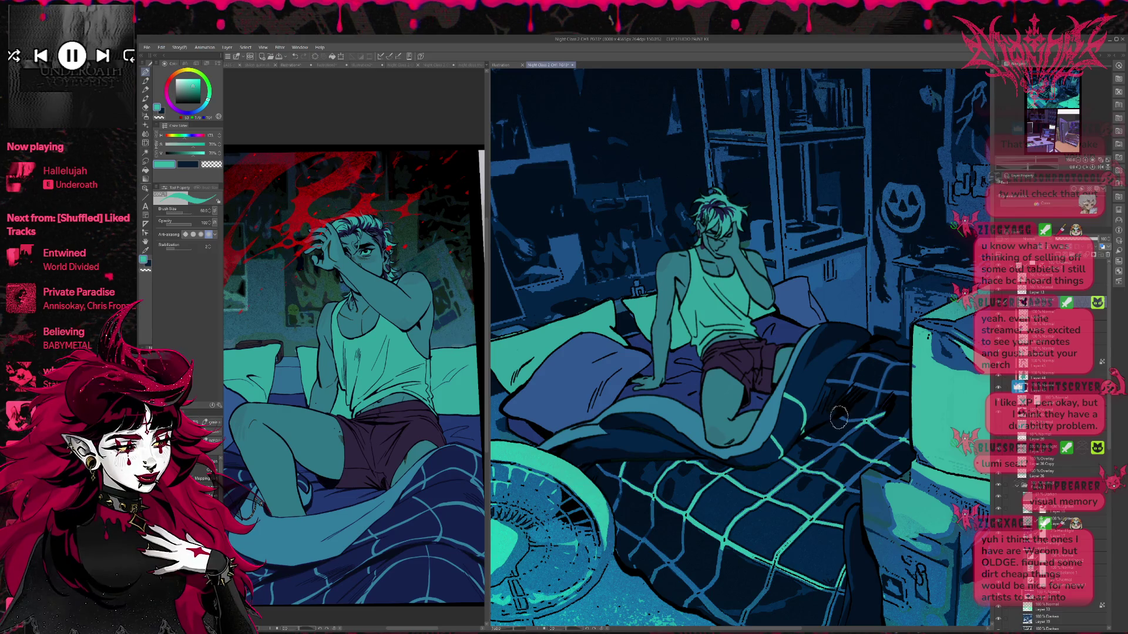
{"action": "left_click_drag", "start_coordinate": [829, 382], "coordinate": [808, 336]}
{"action": "mouse_move", "coordinate": [876, 308]}
{"action": "left_mouse_down"}
{"action": "mouse_move", "coordinate": [808, 382]}
{"action": "mouse_move", "coordinate": [822, 401]}
{"action": "mouse_move", "coordinate": [803, 329]}
{"action": "left_mouse_up"}
- Sample darker blues and navy, then the blanket's teal, for further blanket shading
{"action": "left_click", "coordinate": [822, 398], "text": "alt"}
{"action": "left_click", "coordinate": [860, 415], "text": "alt"}
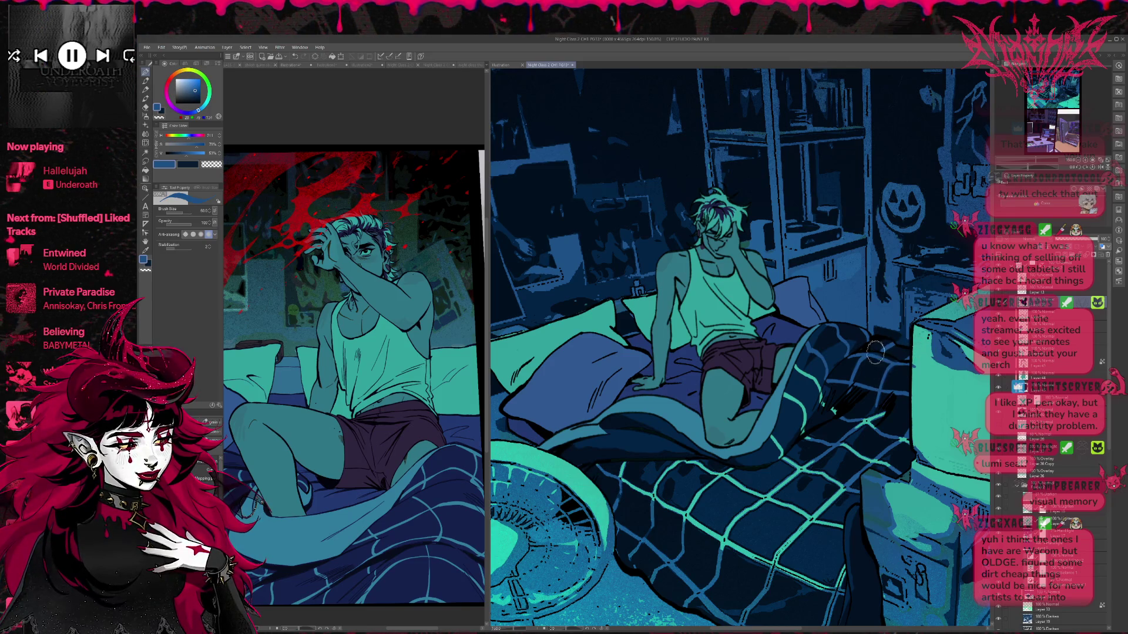
{"action": "left_click", "coordinate": [881, 406], "text": "alt"}
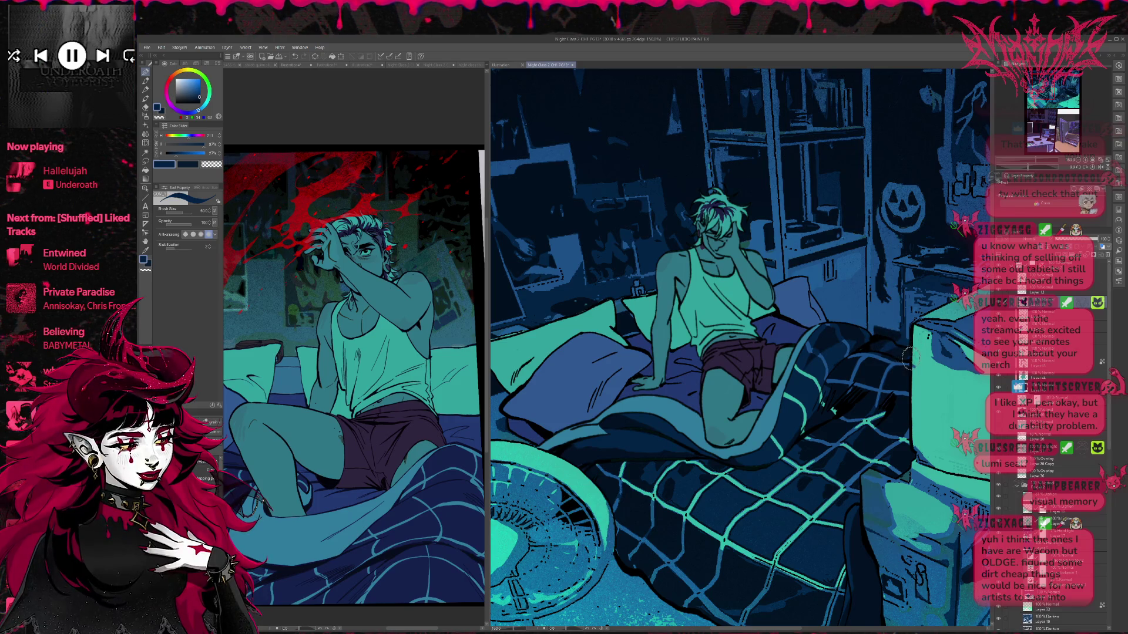
{"action": "scroll", "coordinate": [908, 353], "scroll_direction": "up", "scroll_amount": 1}
{"action": "left_click", "coordinate": [823, 474], "text": "alt"}
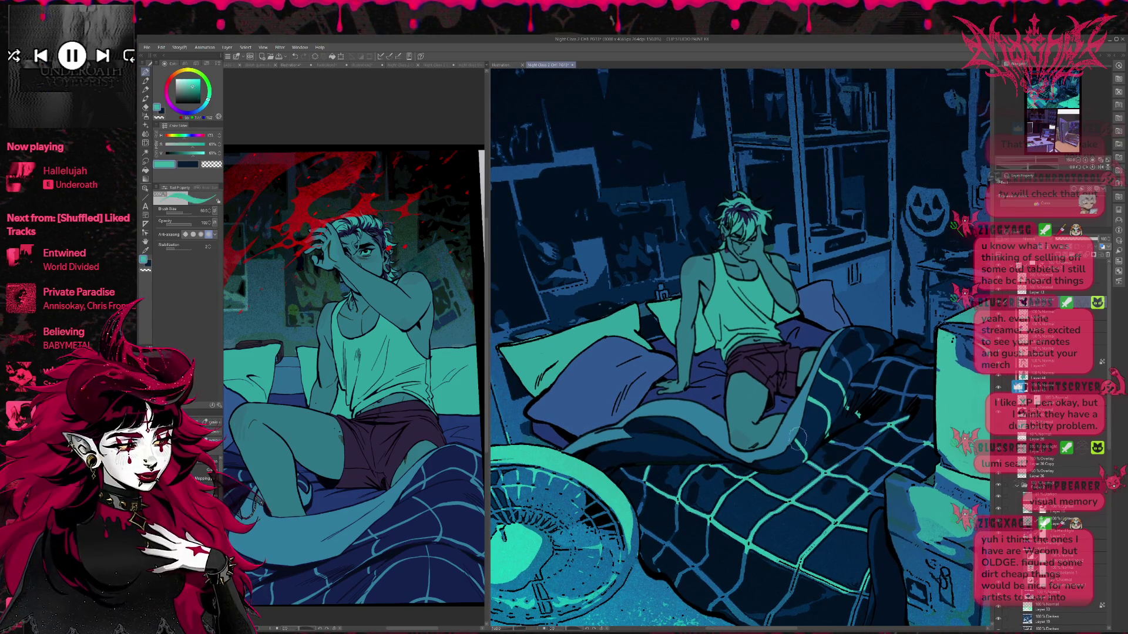
- Paint teal highlights up the blanket fold beside the knee, undoing one stray stroke
{"action": "mouse_move", "coordinate": [770, 465]}
{"action": "left_mouse_down"}
{"action": "mouse_move", "coordinate": [816, 414]}
{"action": "mouse_move", "coordinate": [831, 375]}
{"action": "left_mouse_up"}
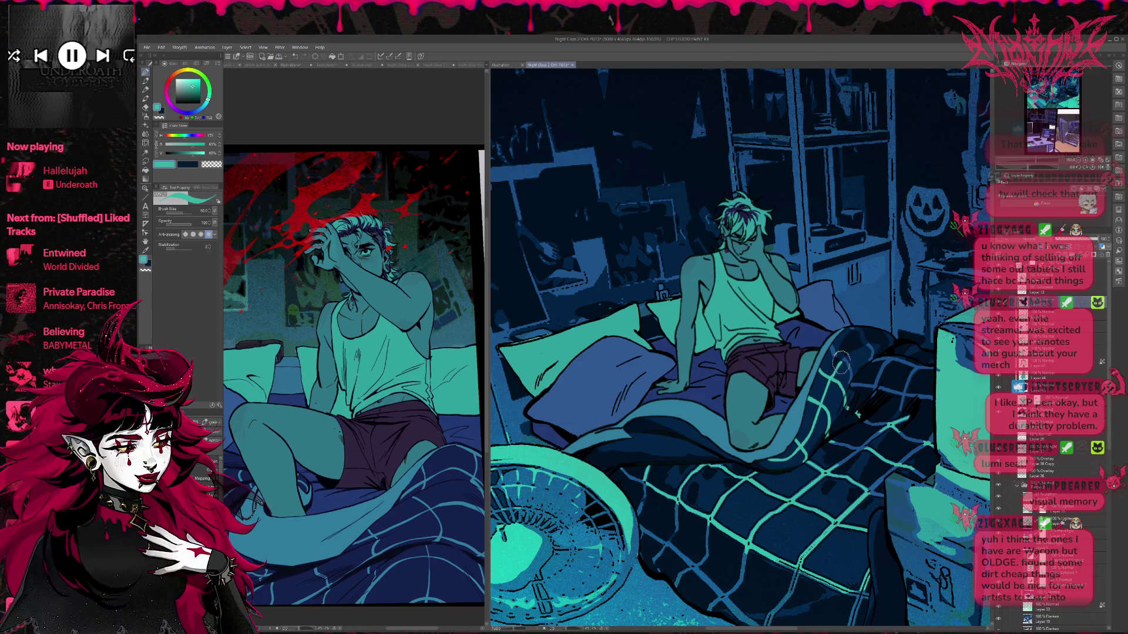
{"action": "left_click", "coordinate": [853, 448], "text": "alt"}
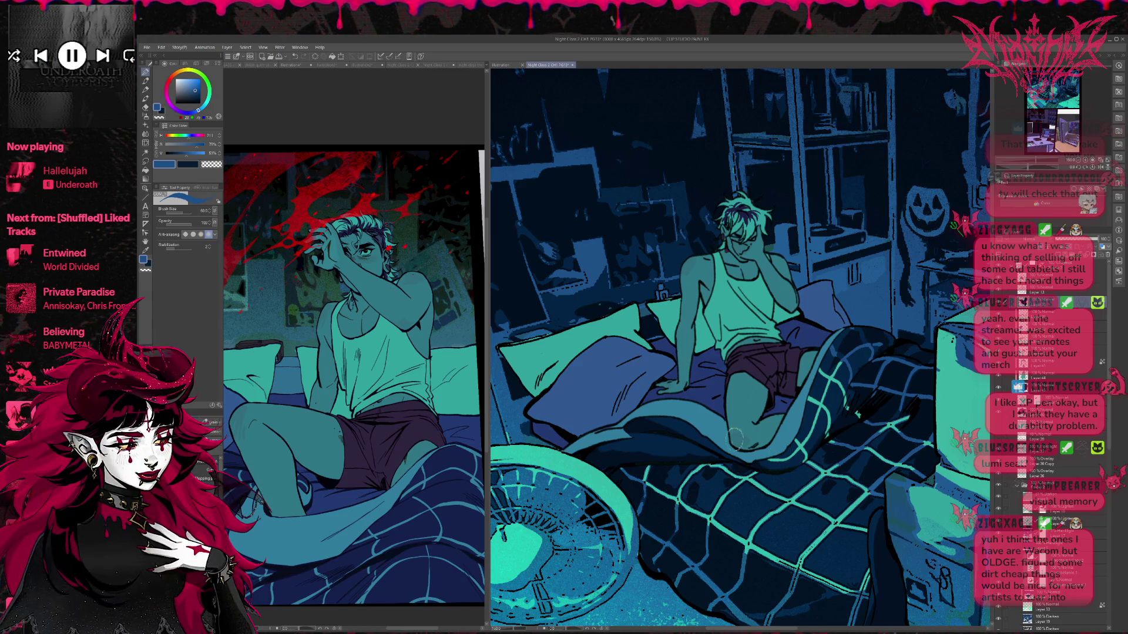
{"action": "left_click", "coordinate": [749, 475], "text": "alt"}
{"action": "mouse_move", "coordinate": [720, 432]}
{"action": "left_mouse_down"}
{"action": "mouse_move", "coordinate": [676, 449]}
{"action": "mouse_move", "coordinate": [707, 446]}
{"action": "mouse_move", "coordinate": [705, 463]}
{"action": "mouse_move", "coordinate": [699, 432]}
{"action": "mouse_move", "coordinate": [728, 445]}
{"action": "mouse_move", "coordinate": [652, 418]}
{"action": "mouse_move", "coordinate": [649, 437]}
{"action": "left_mouse_up"}
{"action": "key", "text": "ctrl+z"}
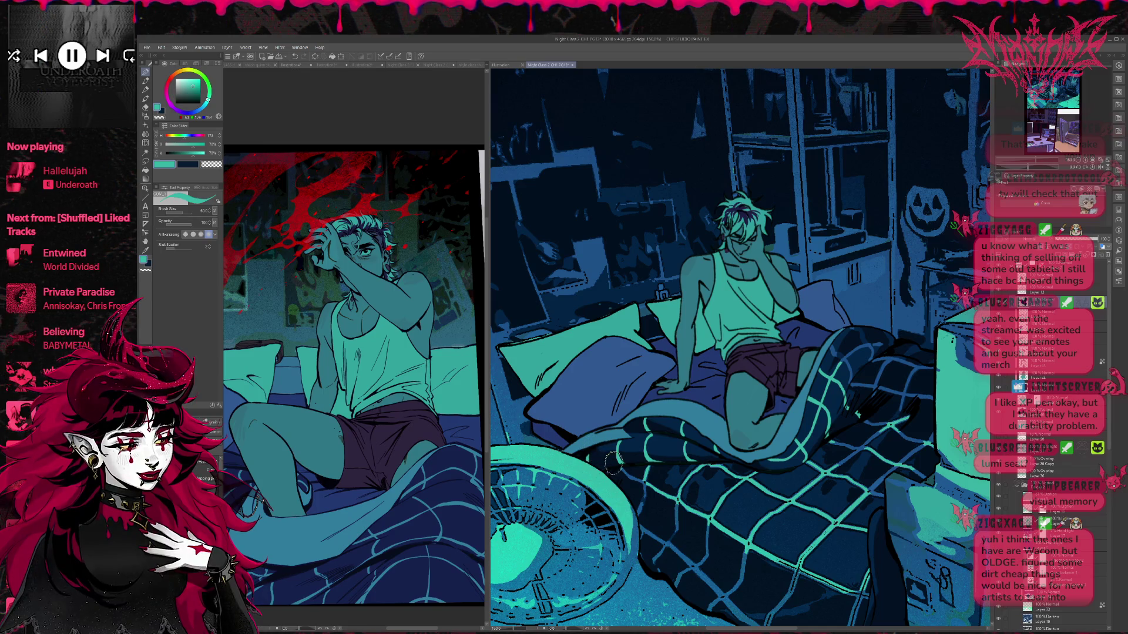
- Sample the blanket's dark blue, a near-black blue and a mid blue from the plaid
{"action": "left_click", "coordinate": [654, 479], "text": "alt"}
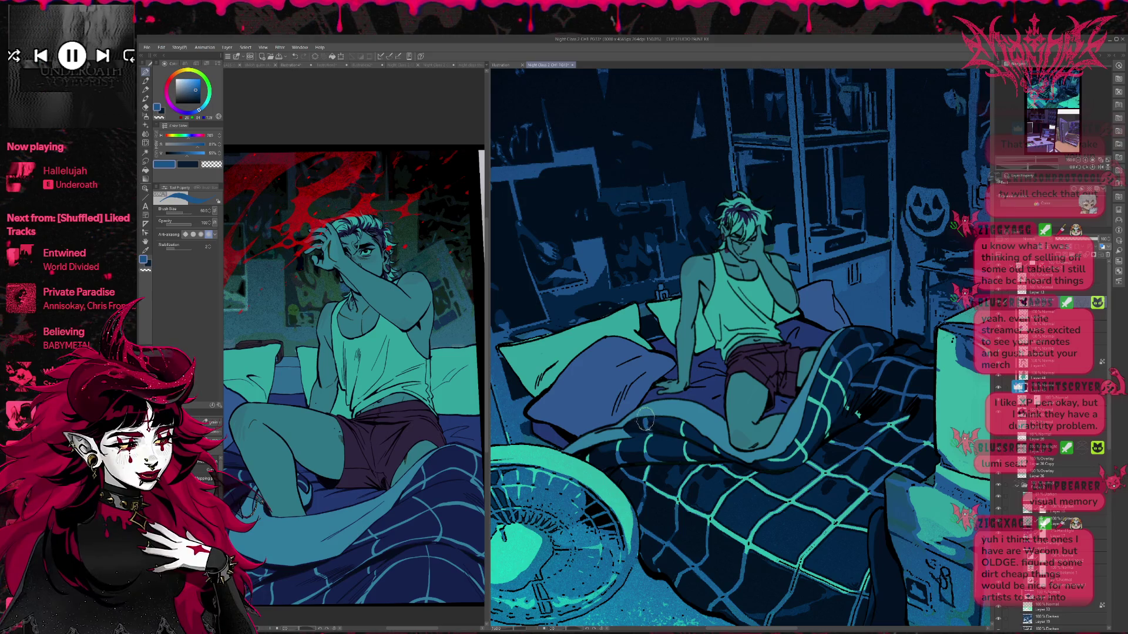
{"action": "left_click", "coordinate": [649, 420], "text": "alt"}
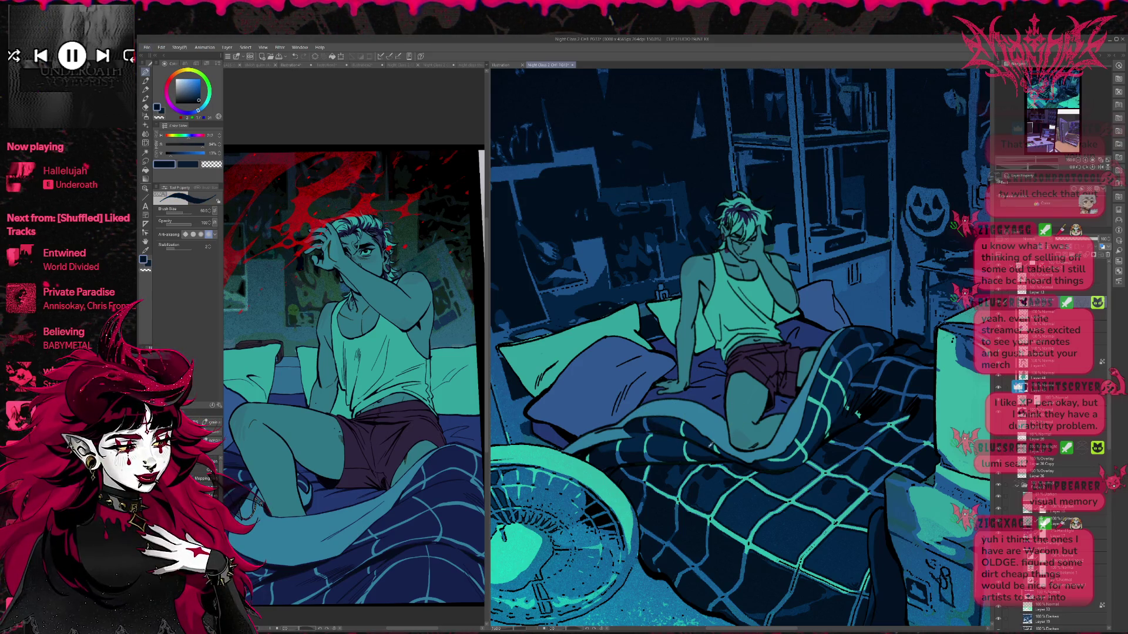
{"action": "left_click", "coordinate": [652, 460], "text": "alt"}
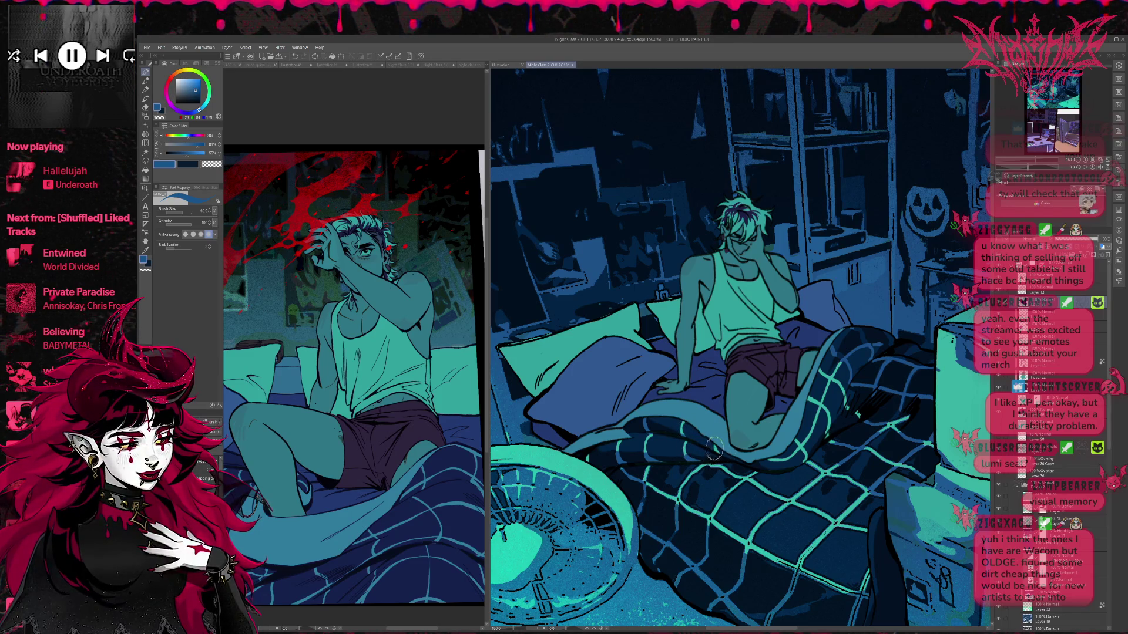
{"action": "left_click_drag", "start_coordinate": [830, 438], "coordinate": [811, 443]}
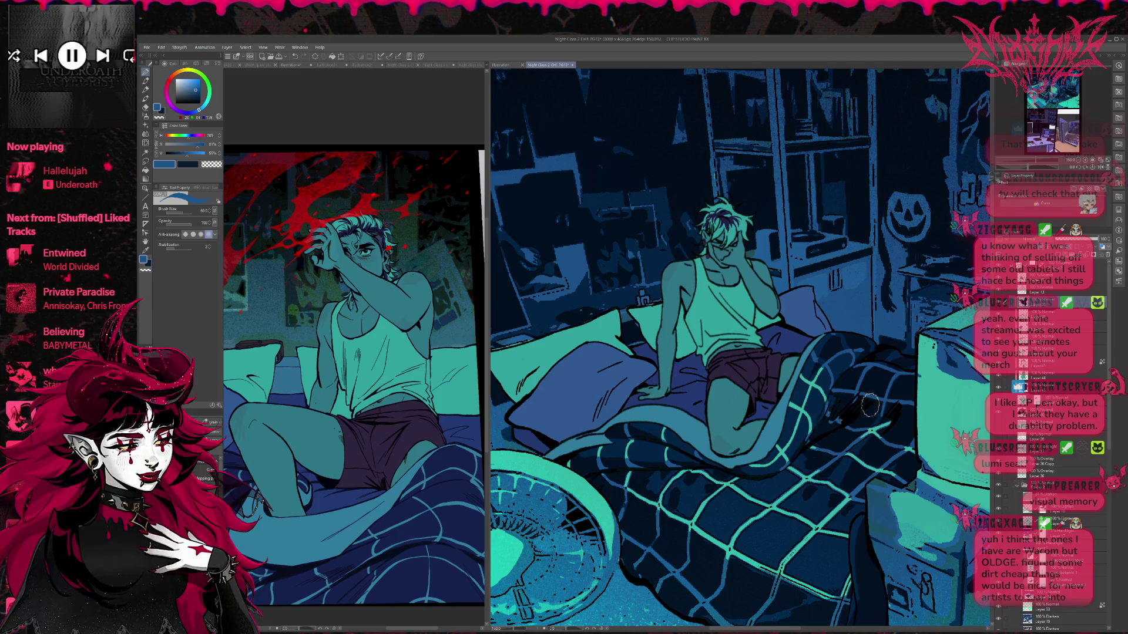
{"action": "left_click_drag", "start_coordinate": [860, 409], "coordinate": [841, 411]}
{"action": "left_click_drag", "start_coordinate": [899, 379], "coordinate": [914, 353]}
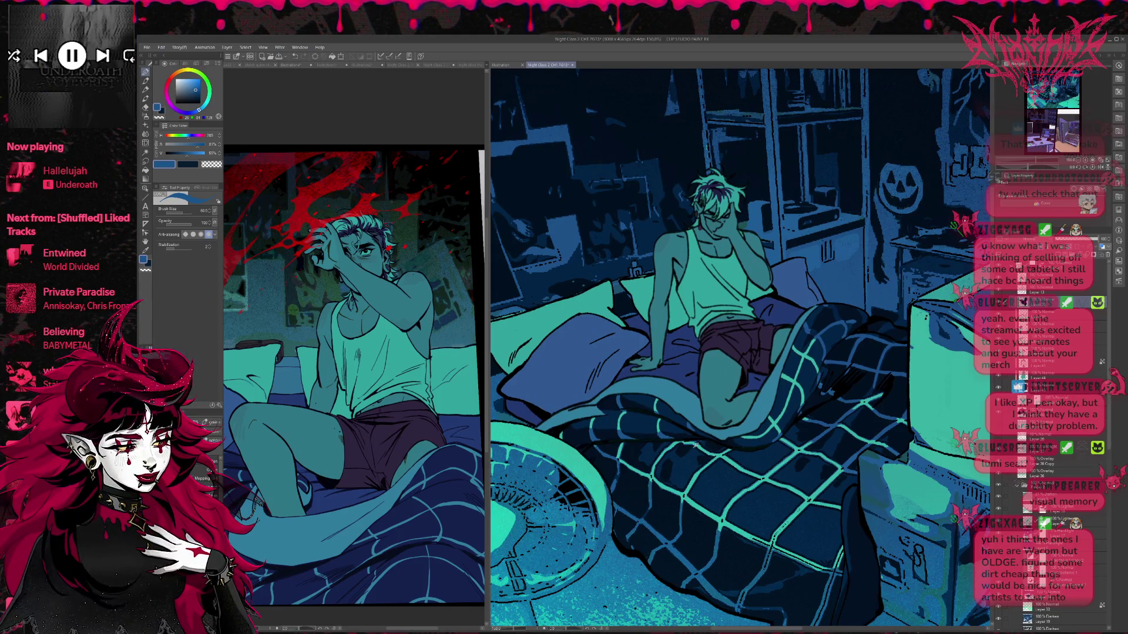
- Resample the blanket's teal and a blue, then zoom out to frame the whole bedroom panel
{"action": "left_click", "coordinate": [673, 444], "text": "alt"}
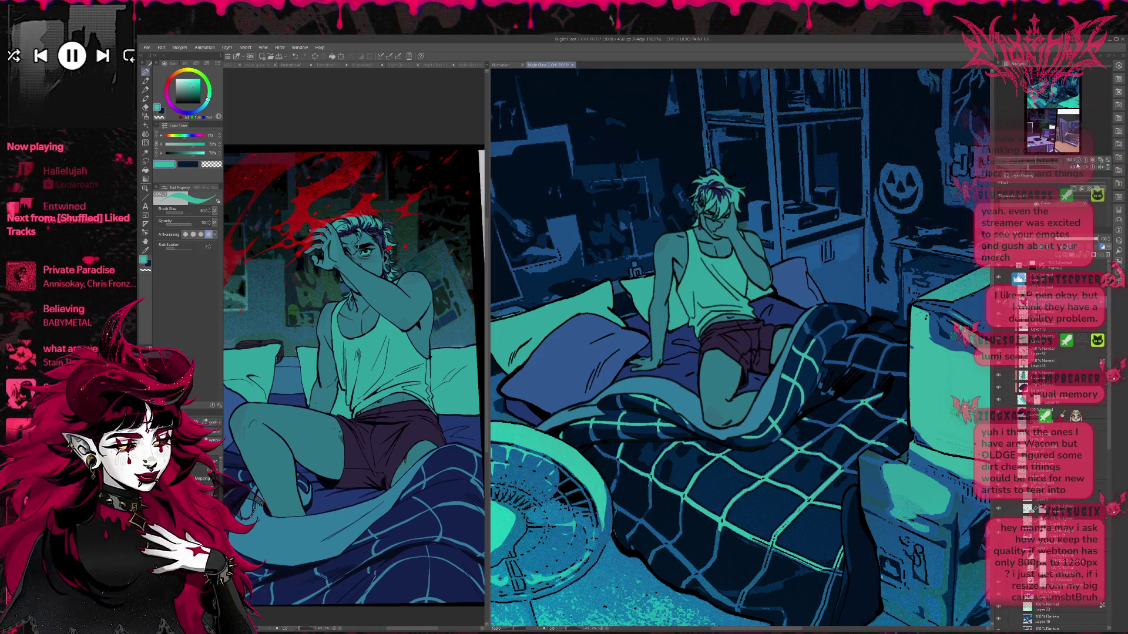
{"action": "scroll", "coordinate": [598, 419], "scroll_direction": "down", "scroll_amount": 3}
{"action": "left_click", "coordinate": [598, 420], "text": "alt"}
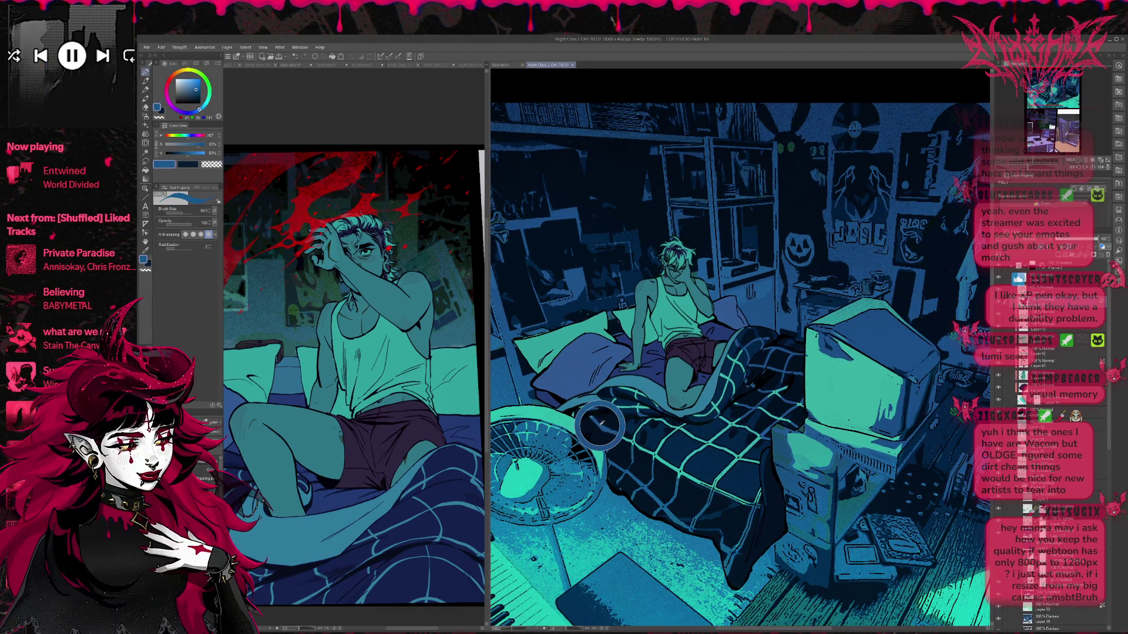
{"action": "left_click_drag", "start_coordinate": [590, 424], "coordinate": [705, 395]}
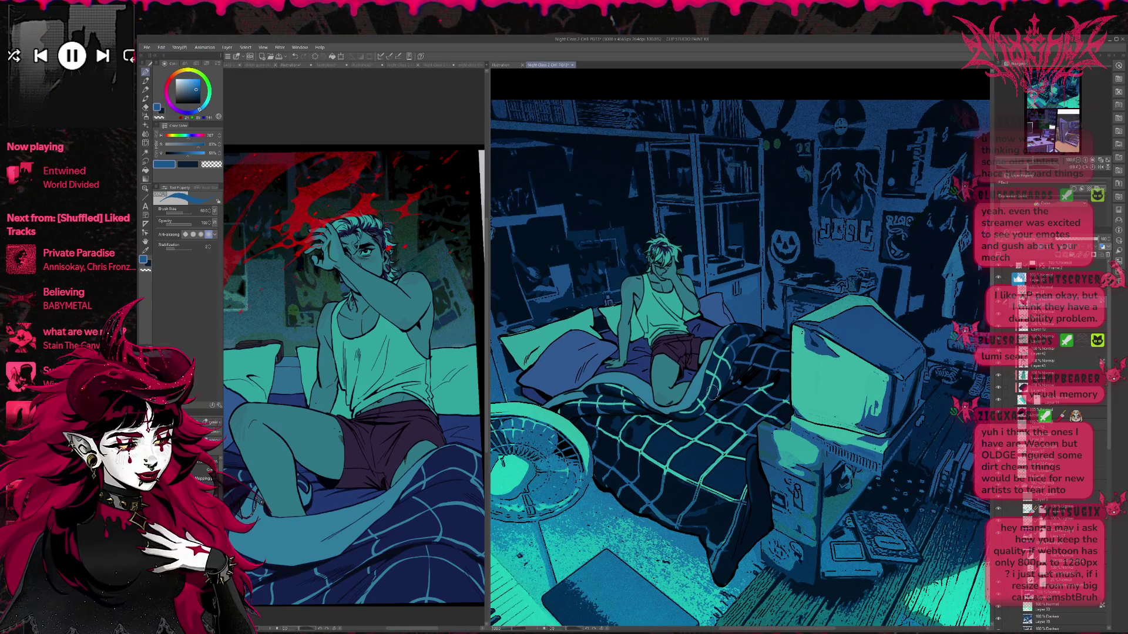
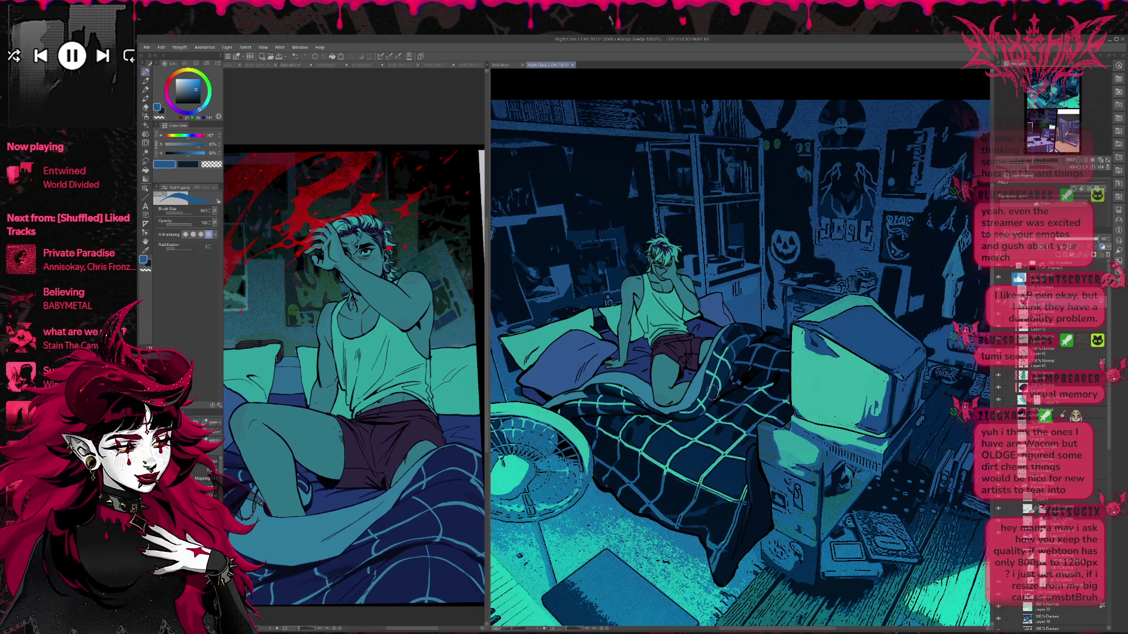
- Zoom out to about 54% to show the whole bedroom panel, then select the lower lighting layer
{"action": "scroll", "coordinate": [758, 422], "scroll_direction": "down", "scroll_amount": 1}
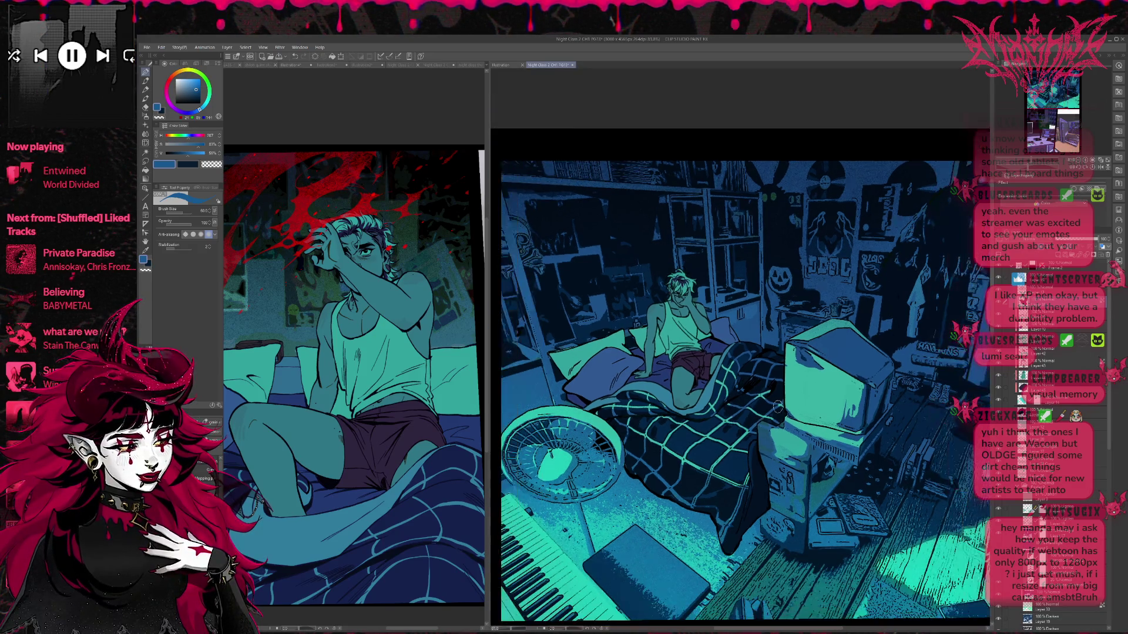
{"action": "scroll", "coordinate": [965, 391], "scroll_direction": "down", "scroll_amount": 1}
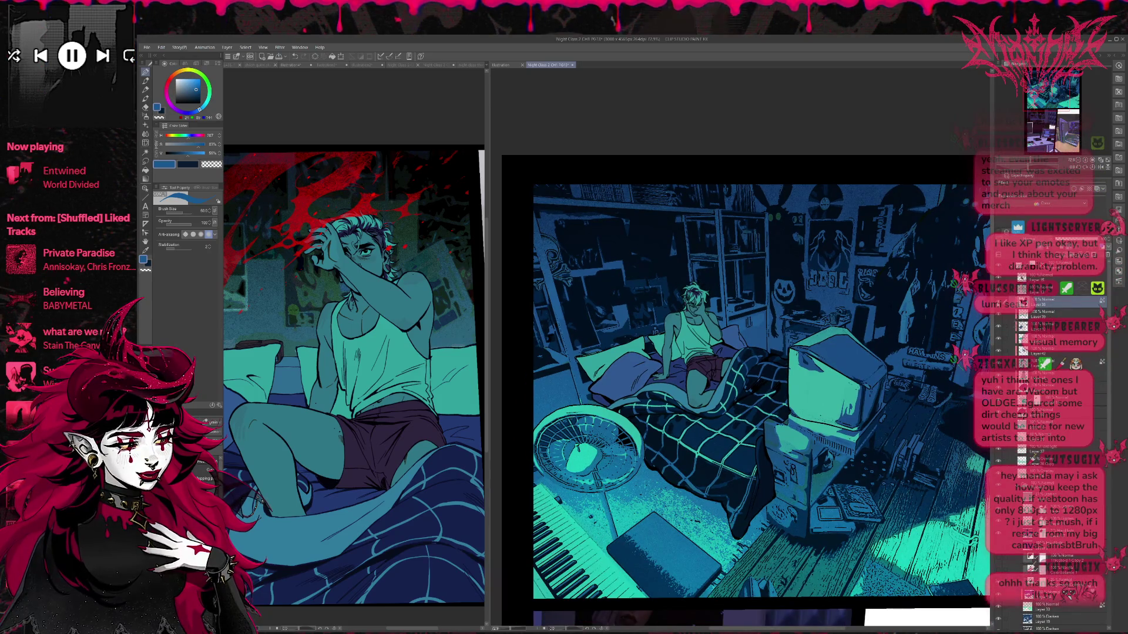
{"action": "scroll", "coordinate": [778, 357], "scroll_direction": "down", "scroll_amount": 1}
{"action": "scroll", "coordinate": [778, 357], "scroll_direction": "right", "scroll_amount": 3}
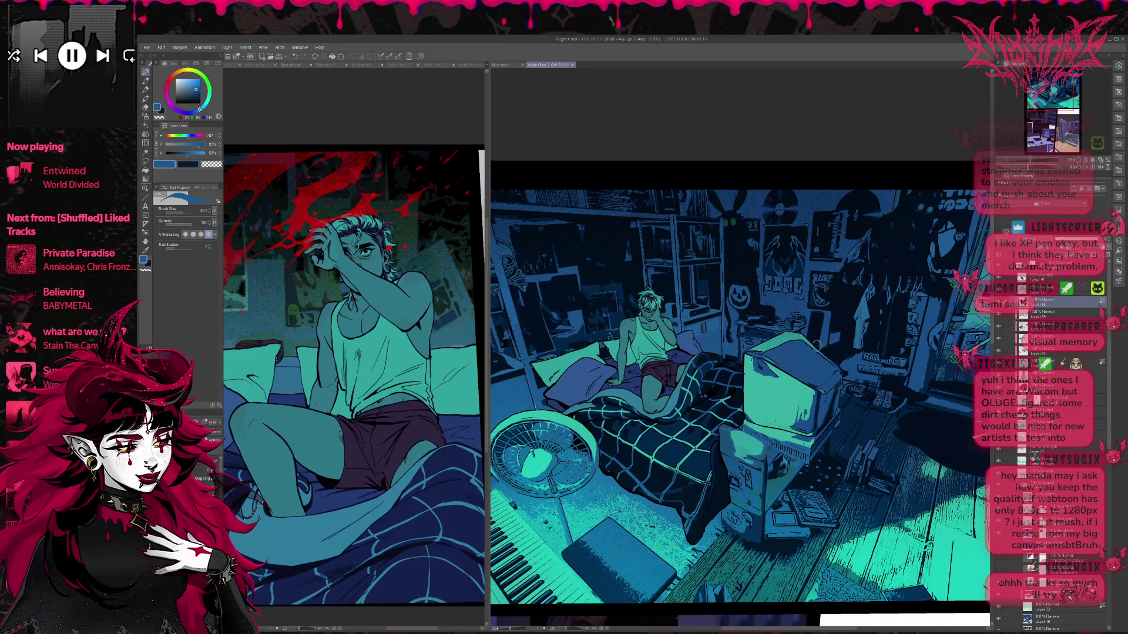
{"action": "scroll", "coordinate": [844, 347], "scroll_direction": "down", "scroll_amount": 1}
{"action": "scroll", "coordinate": [844, 346], "scroll_direction": "down", "scroll_amount": 1}
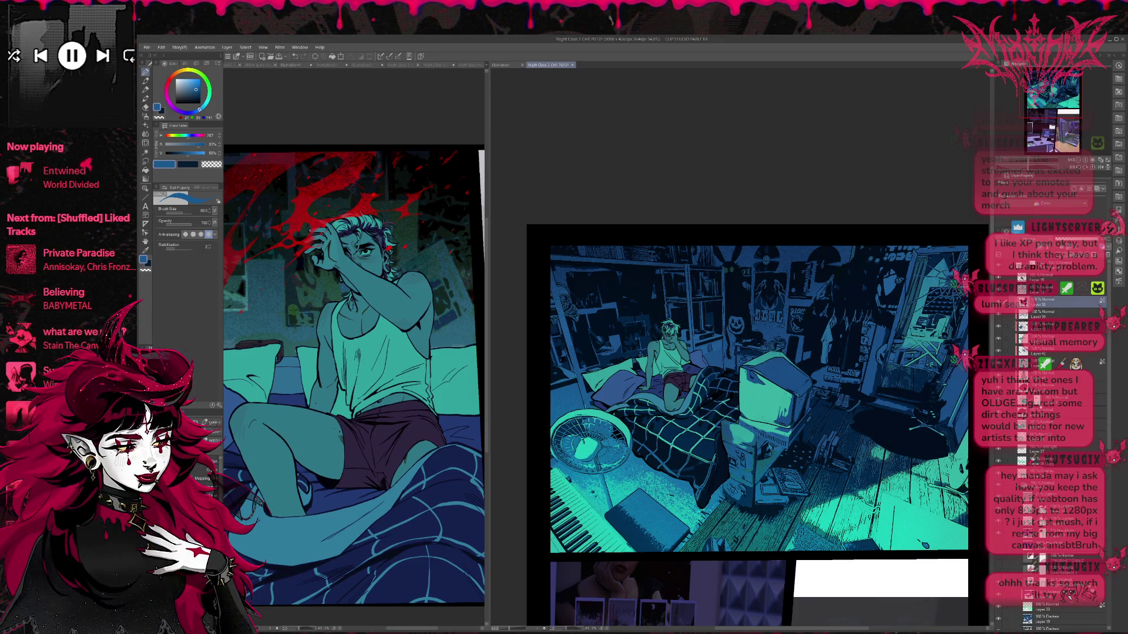
{"action": "left_click", "coordinate": [1052, 424]}
- Hide and re-show the floor lighting layer to compare, then zoom out further down the page
{"action": "left_click", "coordinate": [998, 462]}
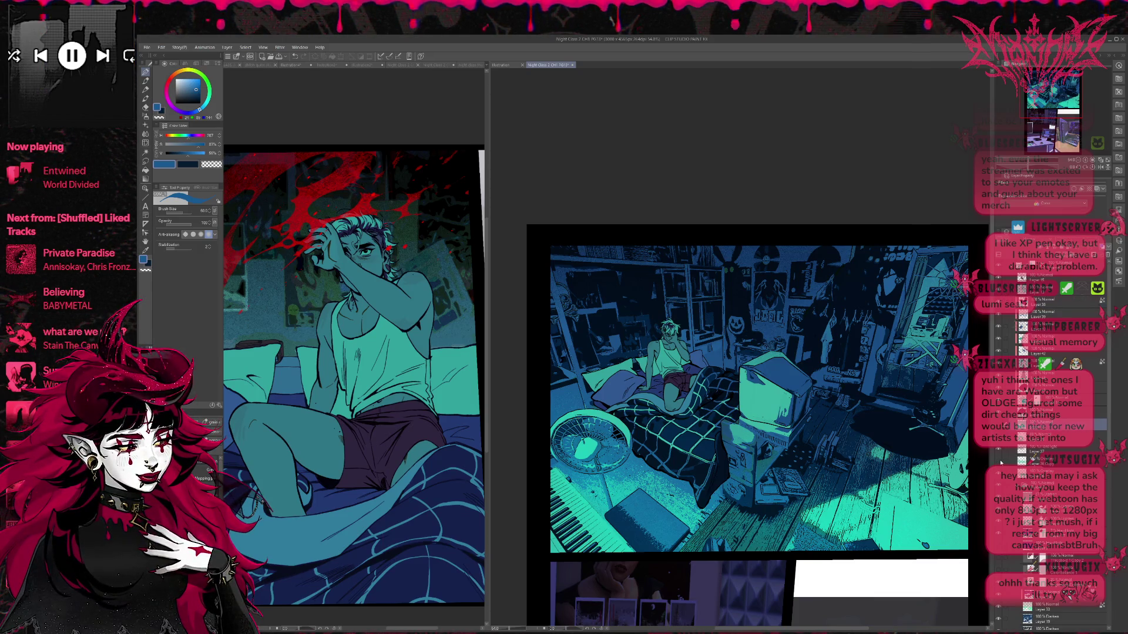
{"action": "left_click", "coordinate": [998, 463]}
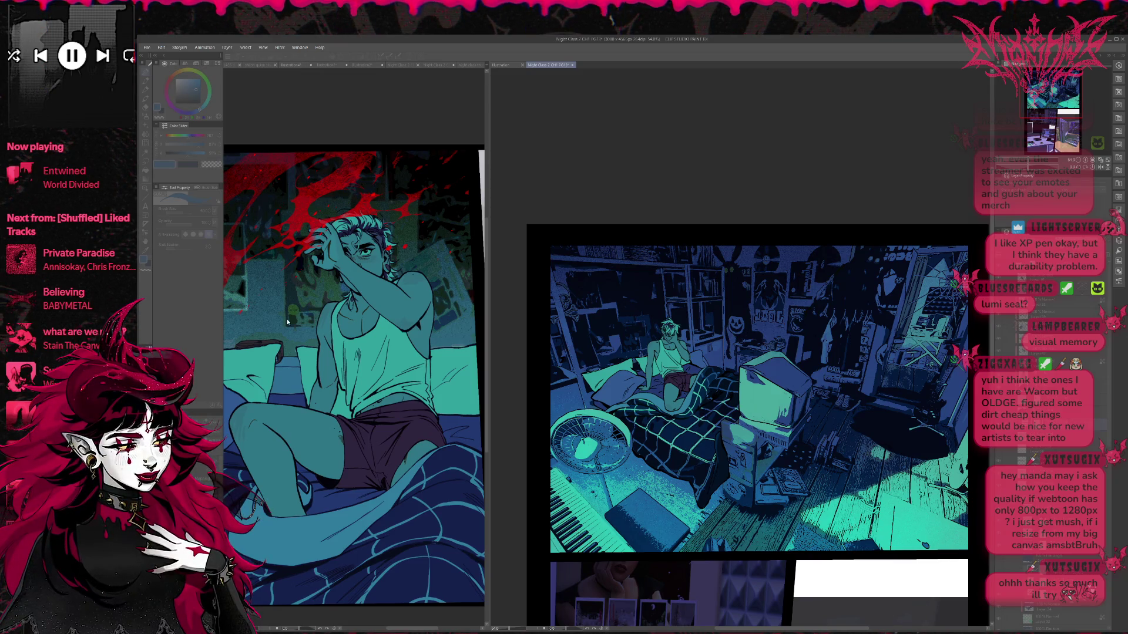
{"action": "scroll", "coordinate": [799, 389], "scroll_direction": "down", "scroll_amount": 2}
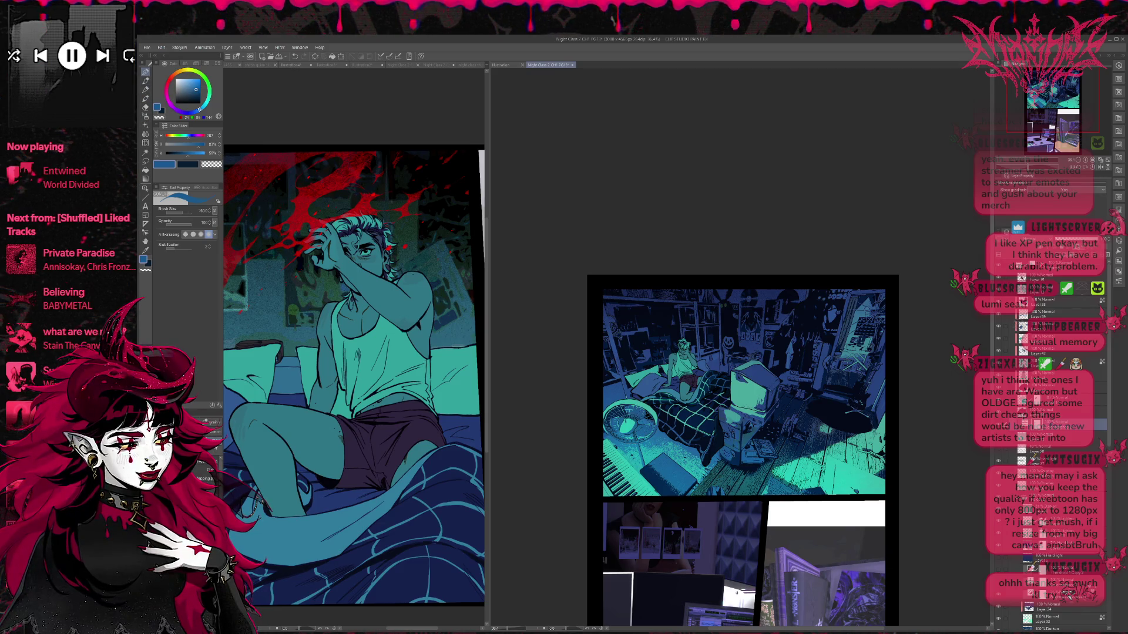
{"action": "left_click", "coordinate": [145, 80]}
{"action": "key", "text": "c"}
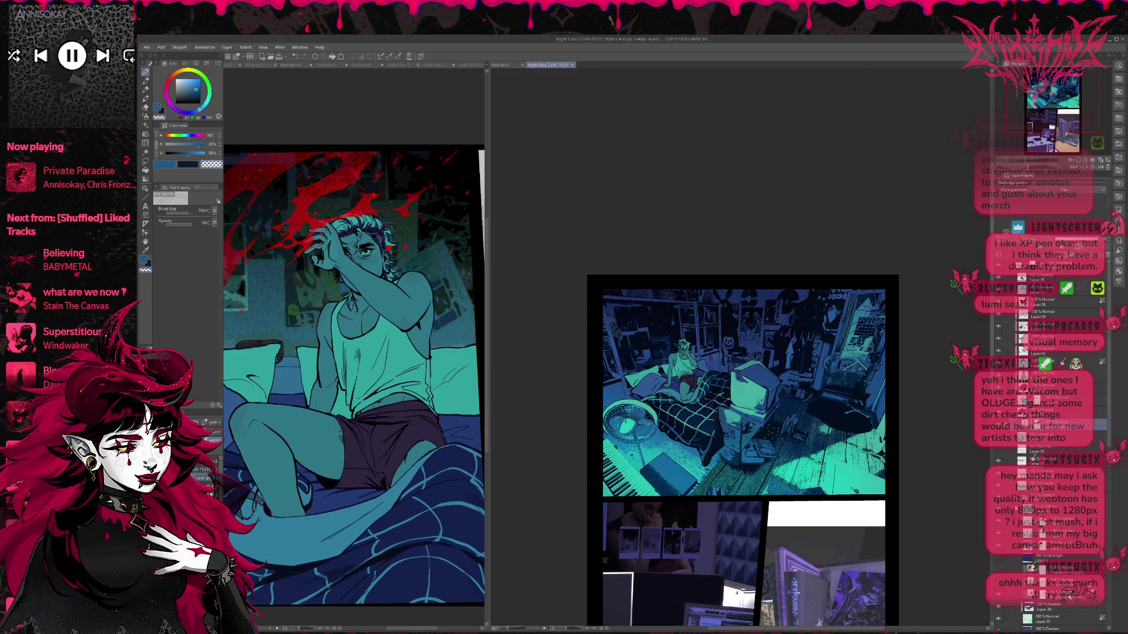
{"action": "left_click_drag", "start_coordinate": [834, 453], "coordinate": [628, 470]}
{"action": "key", "text": "ctrl+z"}
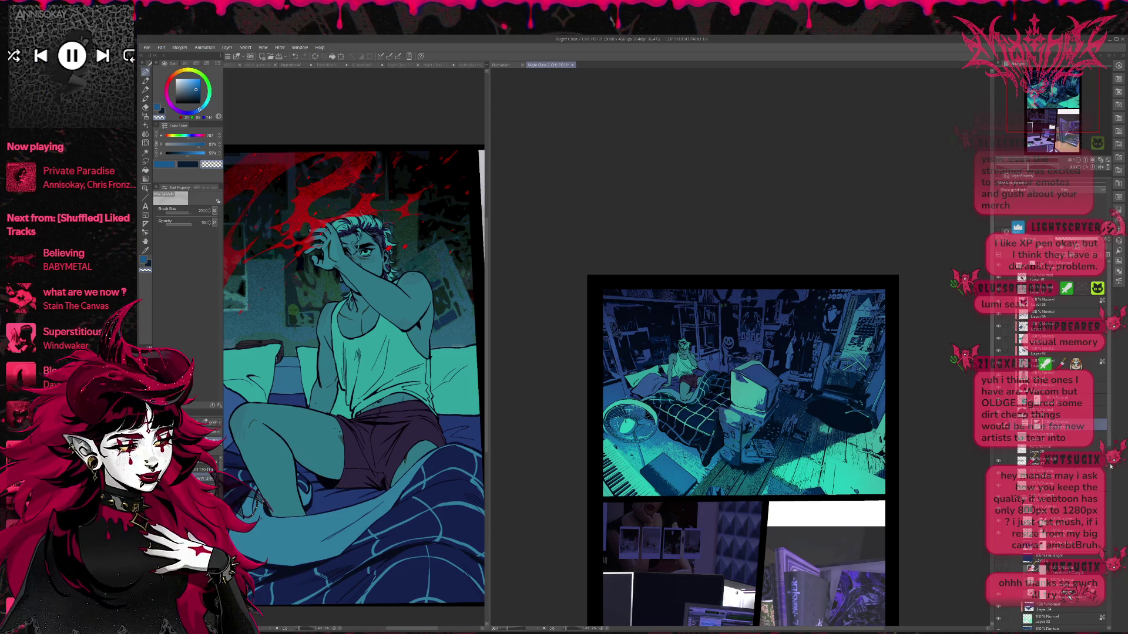
{"action": "scroll", "coordinate": [1110, 467], "scroll_direction": "down", "scroll_amount": 5}
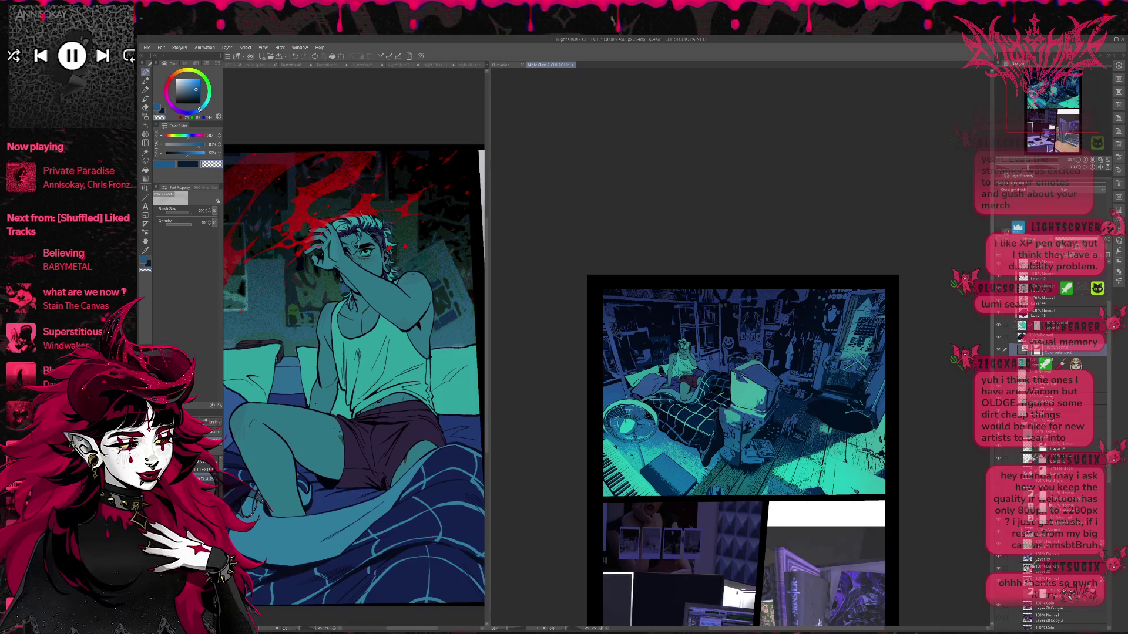
{"action": "left_click", "coordinate": [998, 522]}
{"action": "left_click", "coordinate": [998, 522]}
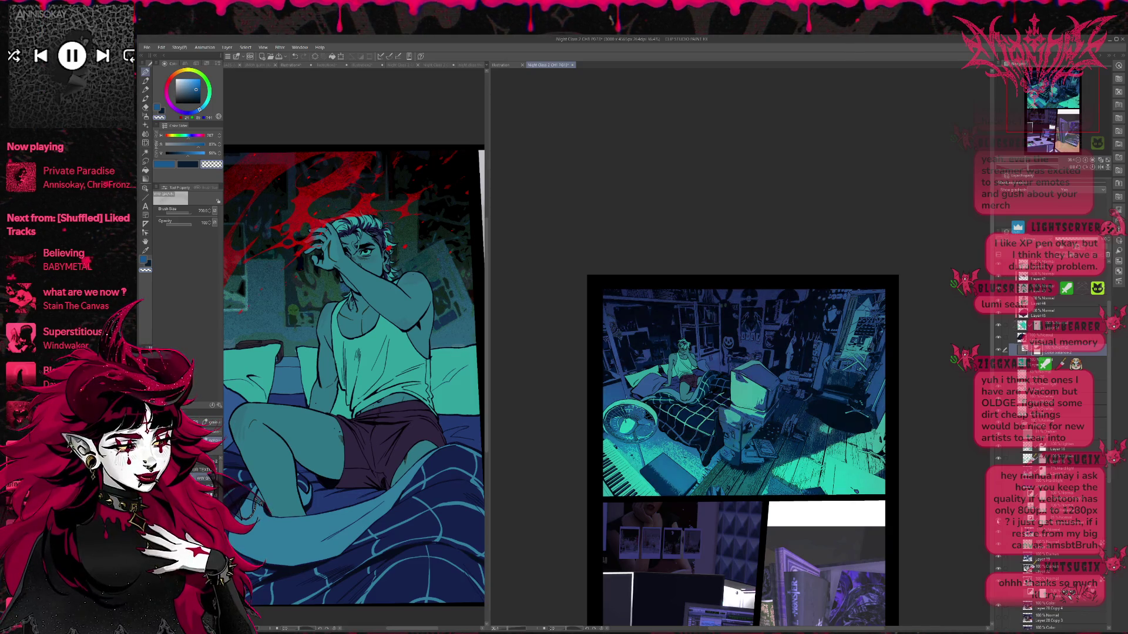
{"action": "left_click", "coordinate": [998, 522]}
{"action": "left_click", "coordinate": [998, 522]}
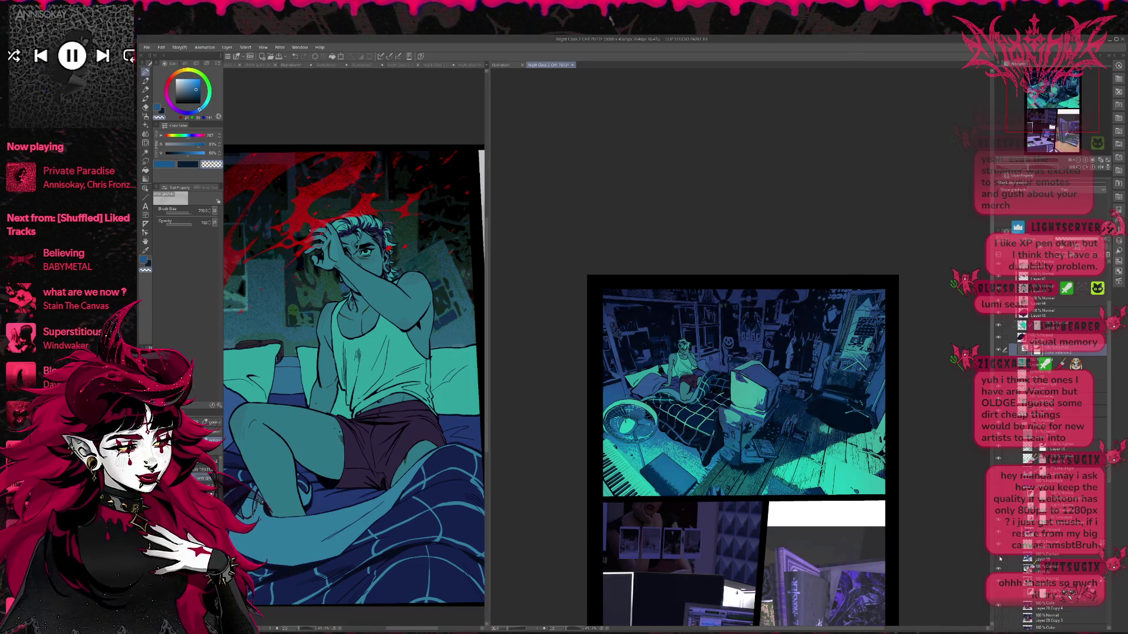
{"action": "left_click", "coordinate": [999, 558]}
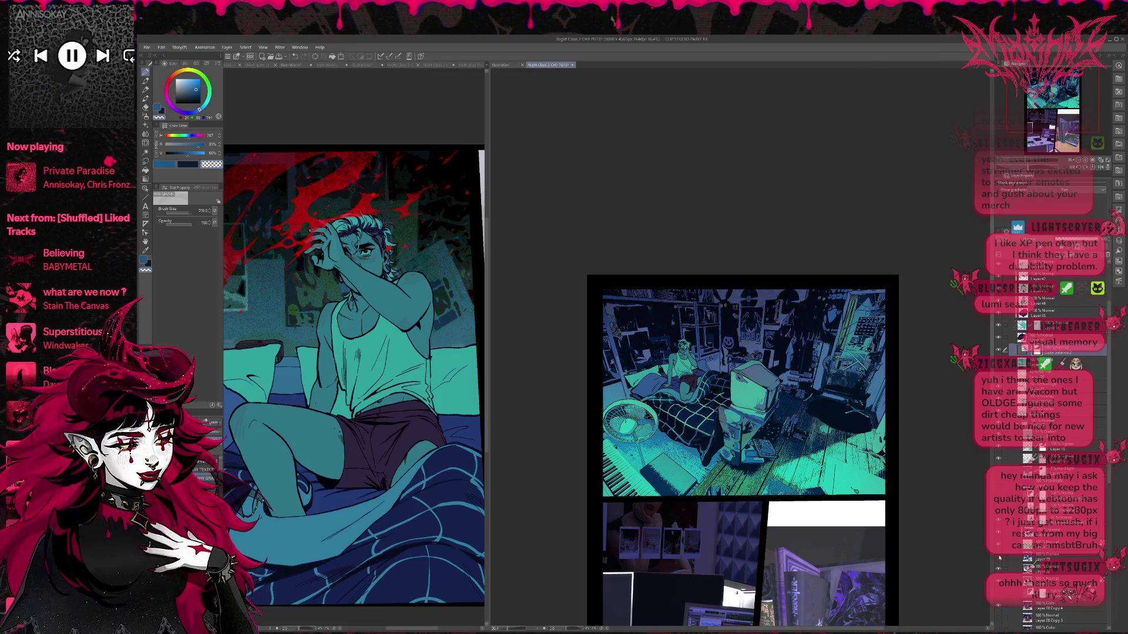
{"action": "left_click", "coordinate": [999, 558]}
{"action": "left_click", "coordinate": [999, 547]}
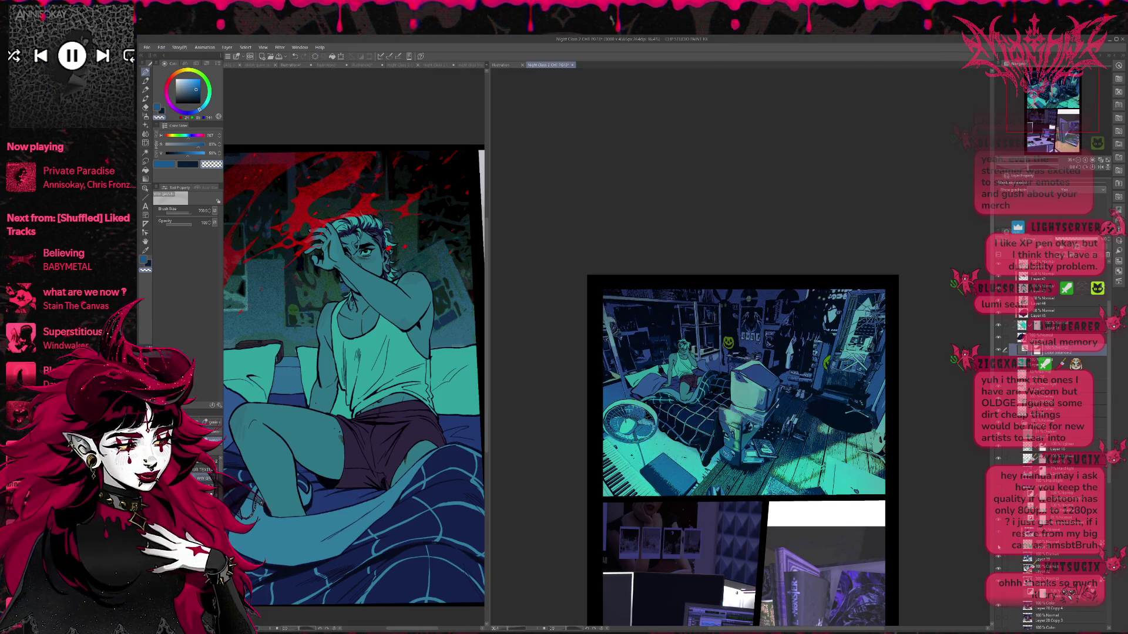
{"action": "left_click", "coordinate": [999, 547]}
{"action": "left_click", "coordinate": [999, 547]}
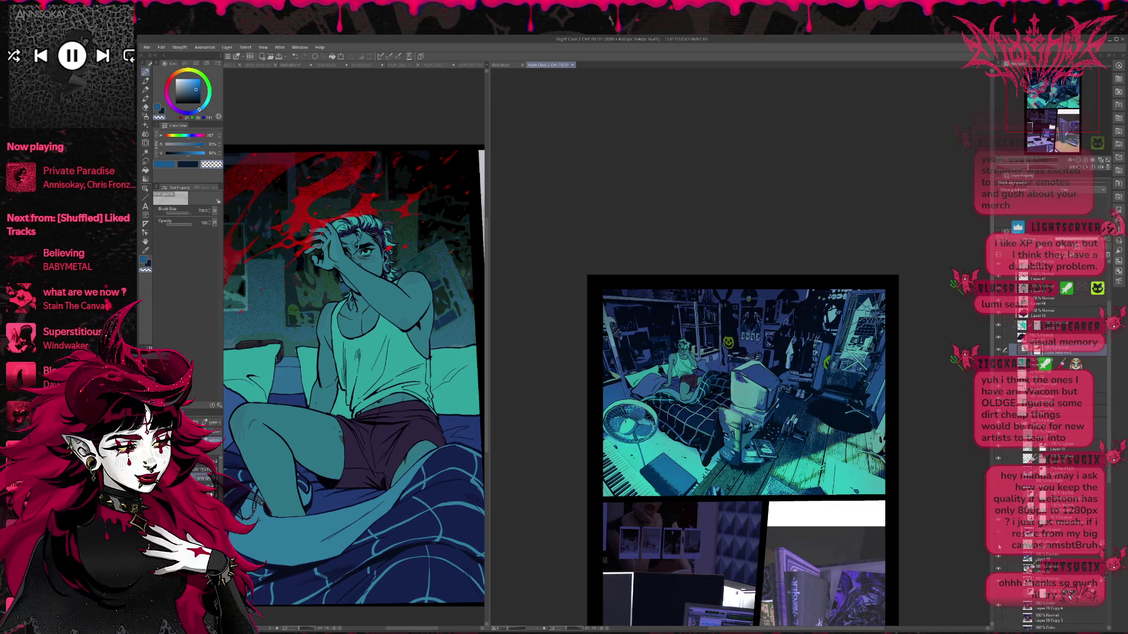
{"action": "left_click", "coordinate": [999, 547]}
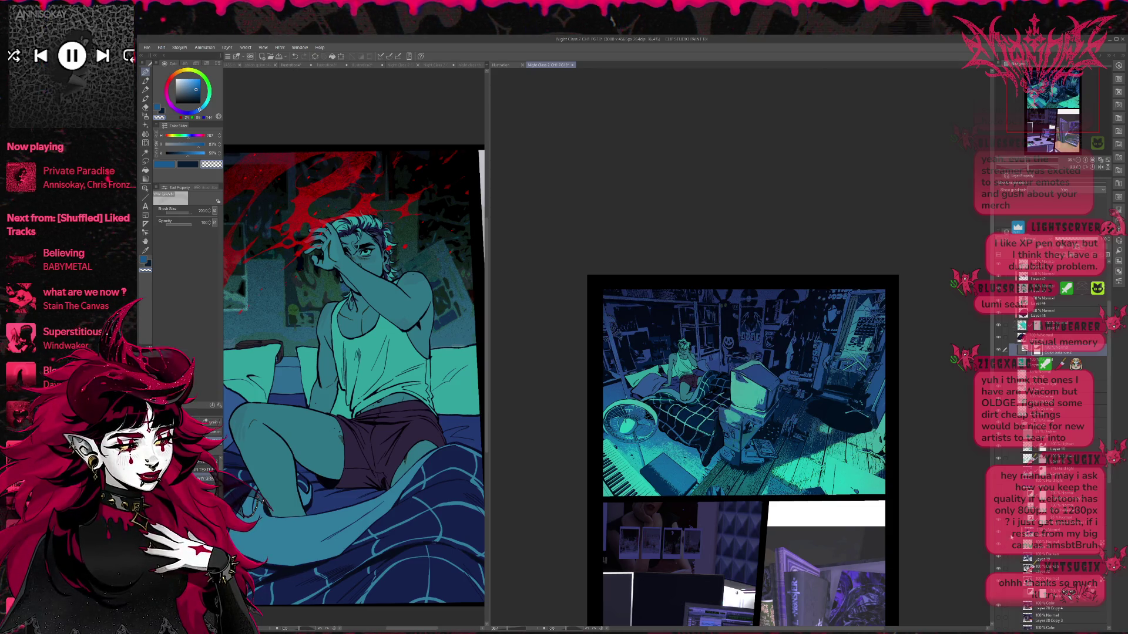
{"action": "left_click", "coordinate": [999, 547]}
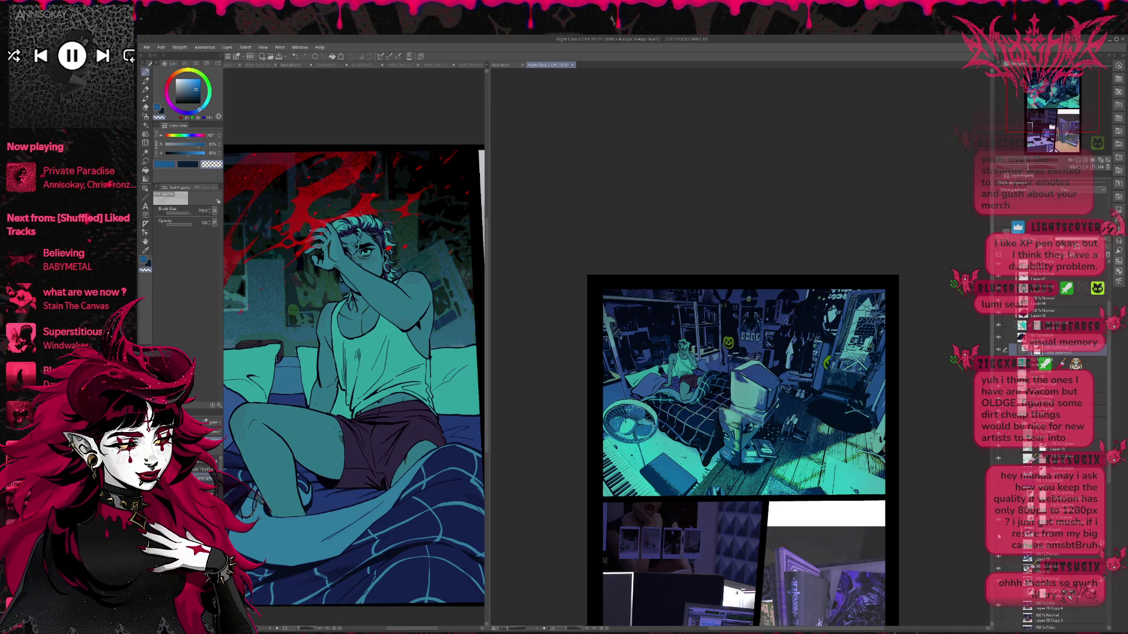
{"action": "left_click", "coordinate": [998, 547]}
{"action": "left_click", "coordinate": [999, 534]}
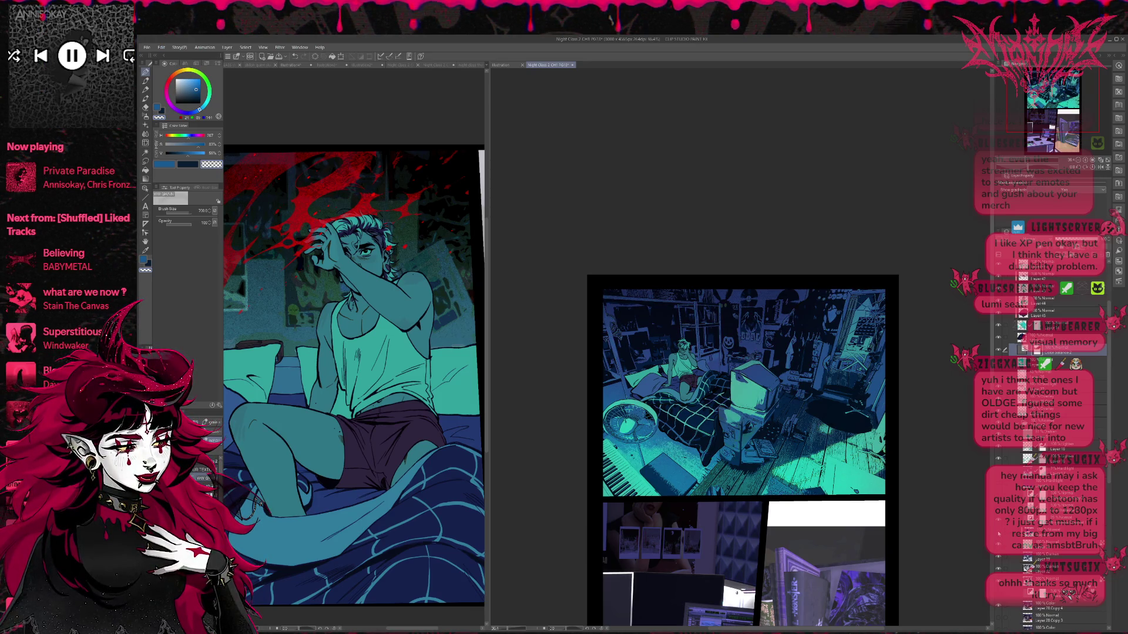
{"action": "left_click", "coordinate": [999, 534]}
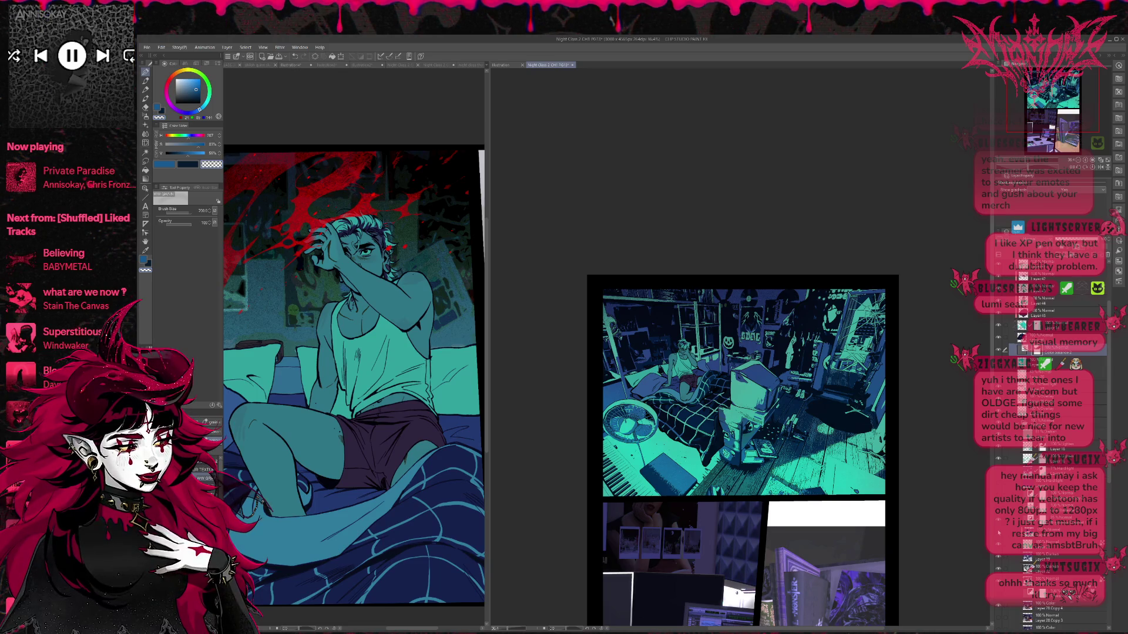
{"action": "left_click", "coordinate": [999, 534]}
{"action": "left_click", "coordinate": [999, 534]}
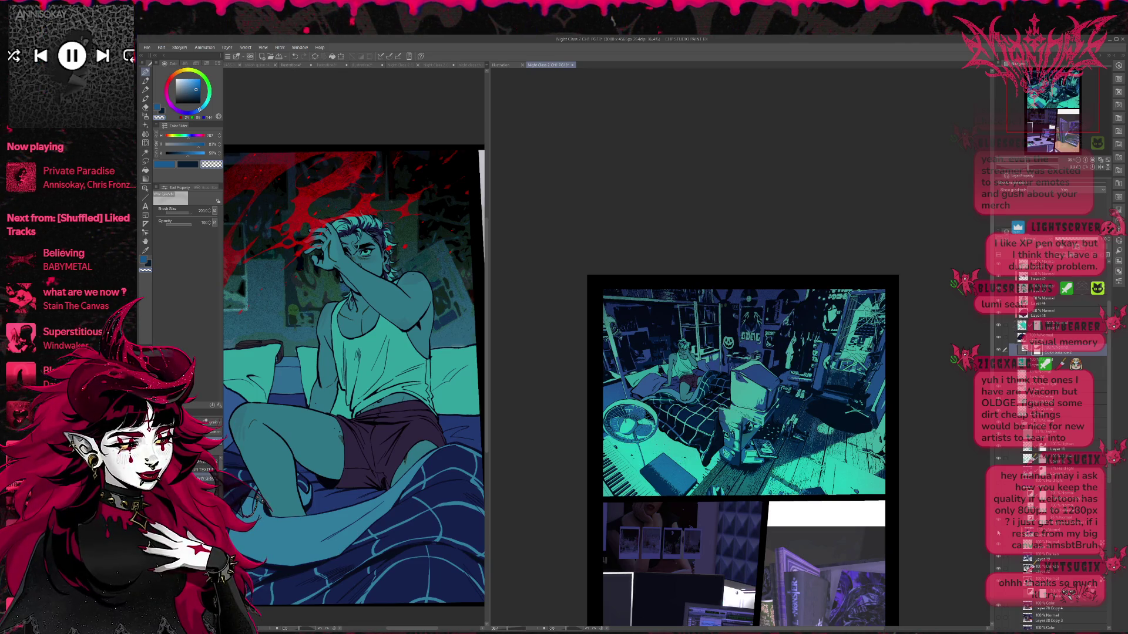
{"action": "left_click", "coordinate": [999, 534]}
{"action": "left_click", "coordinate": [999, 535]}
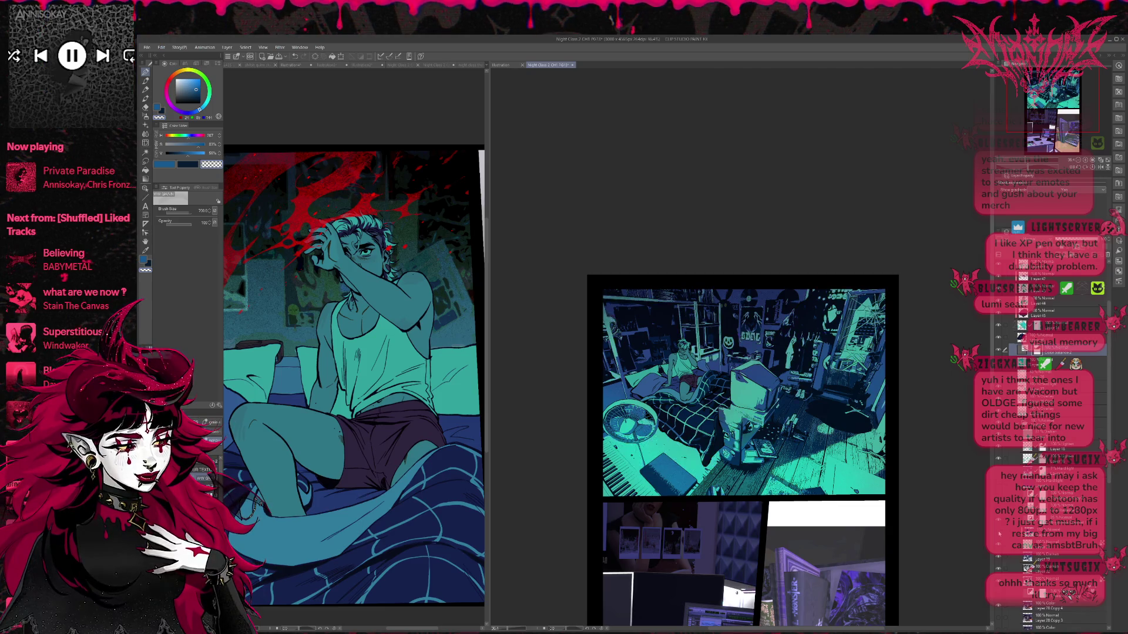
{"action": "left_click", "coordinate": [999, 535]}
{"action": "left_click", "coordinate": [998, 534]}
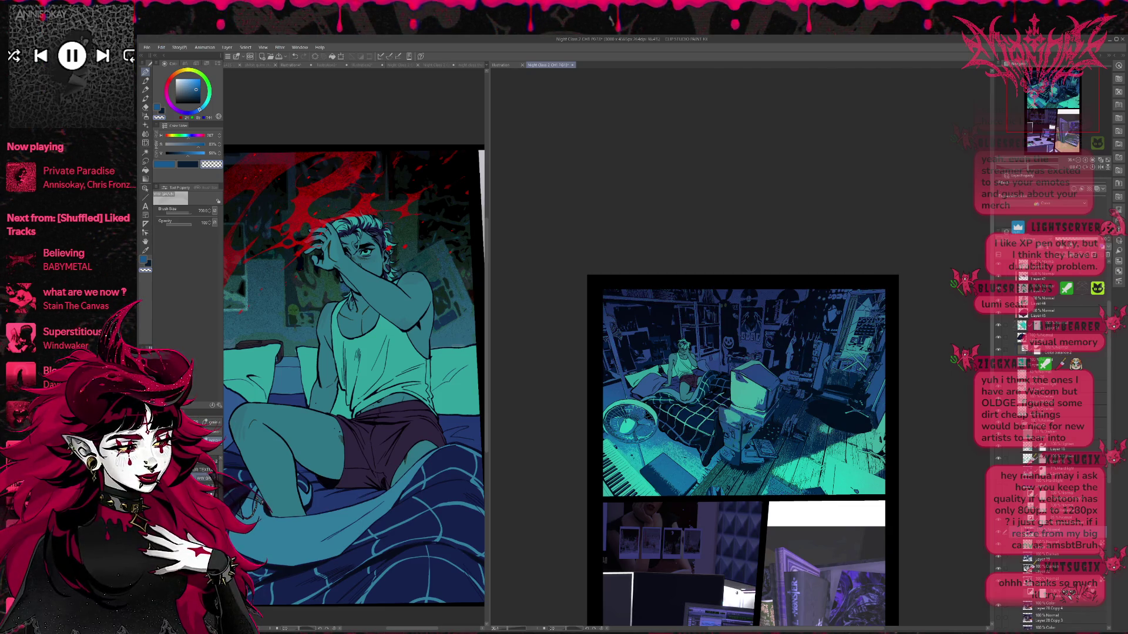
{"action": "left_click", "coordinate": [998, 534]}
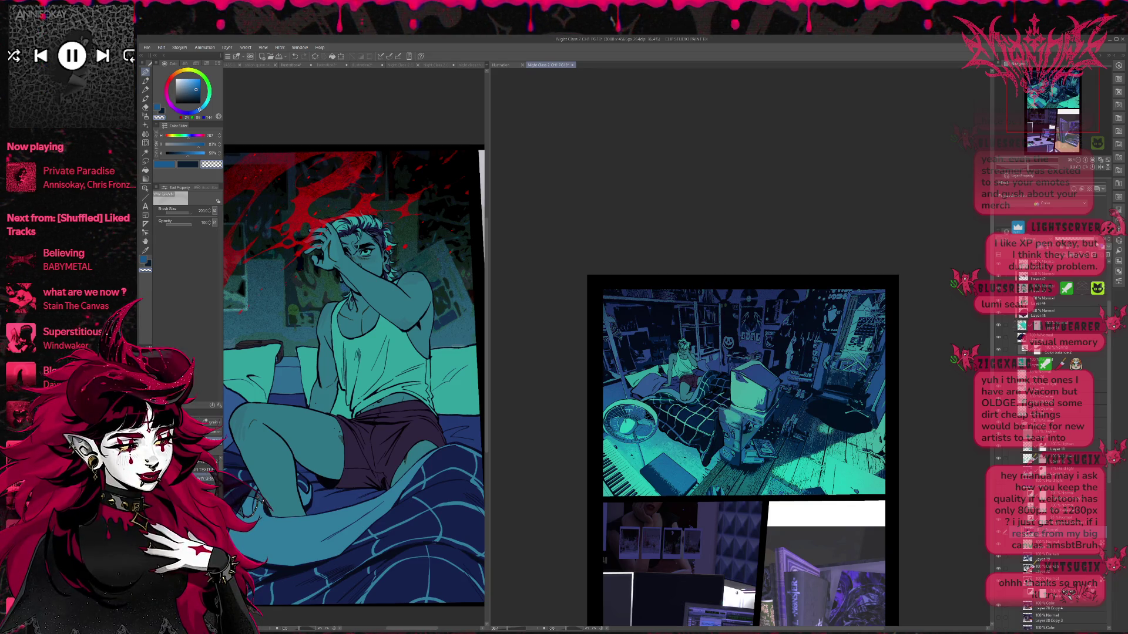
- Compare the bright teal high-contrast room colouring against the darker blue version with undo and redo
{"action": "key", "text": "ctrl+z"}
{"action": "key", "text": "ctrl+y"}
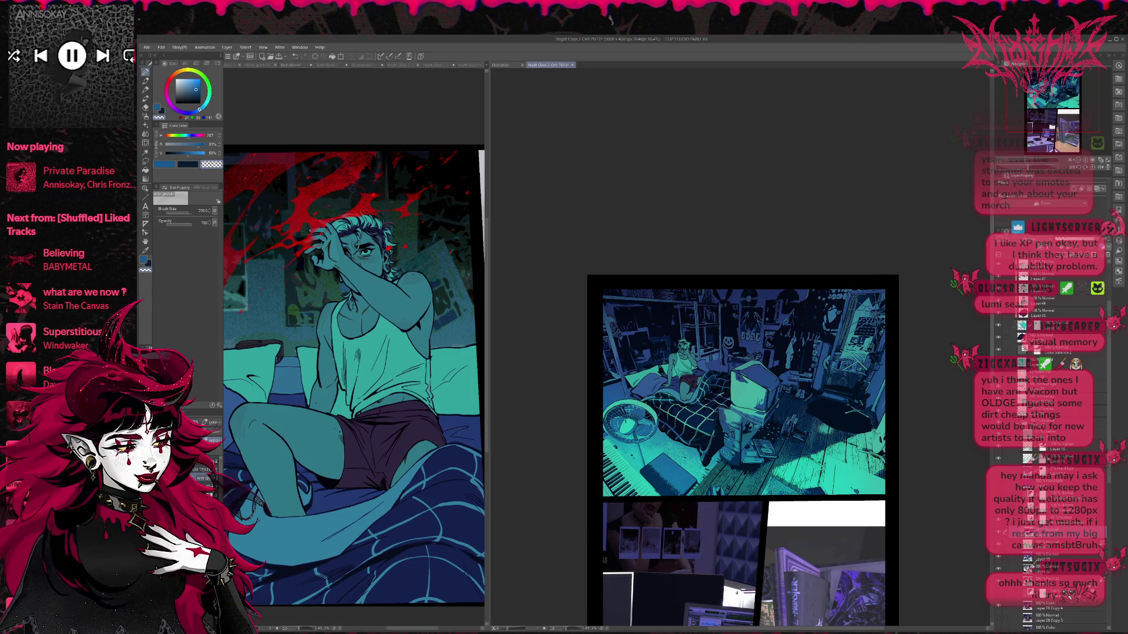
{"action": "key", "text": "ctrl+z"}
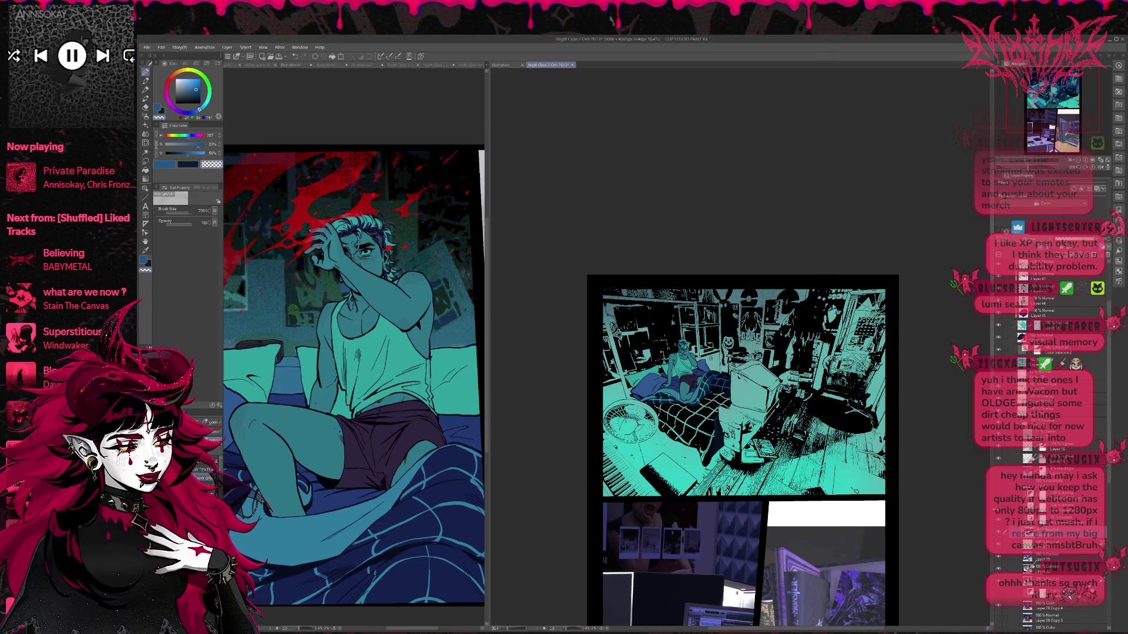
{"action": "key", "text": "ctrl+y"}
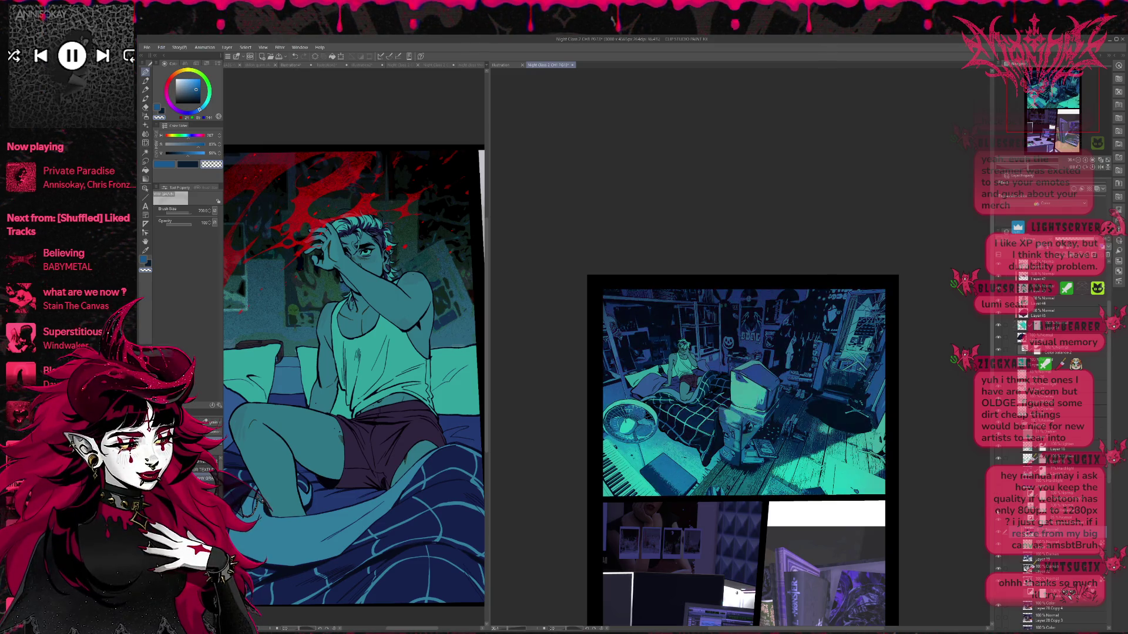
{"action": "left_click", "coordinate": [1051, 509]}
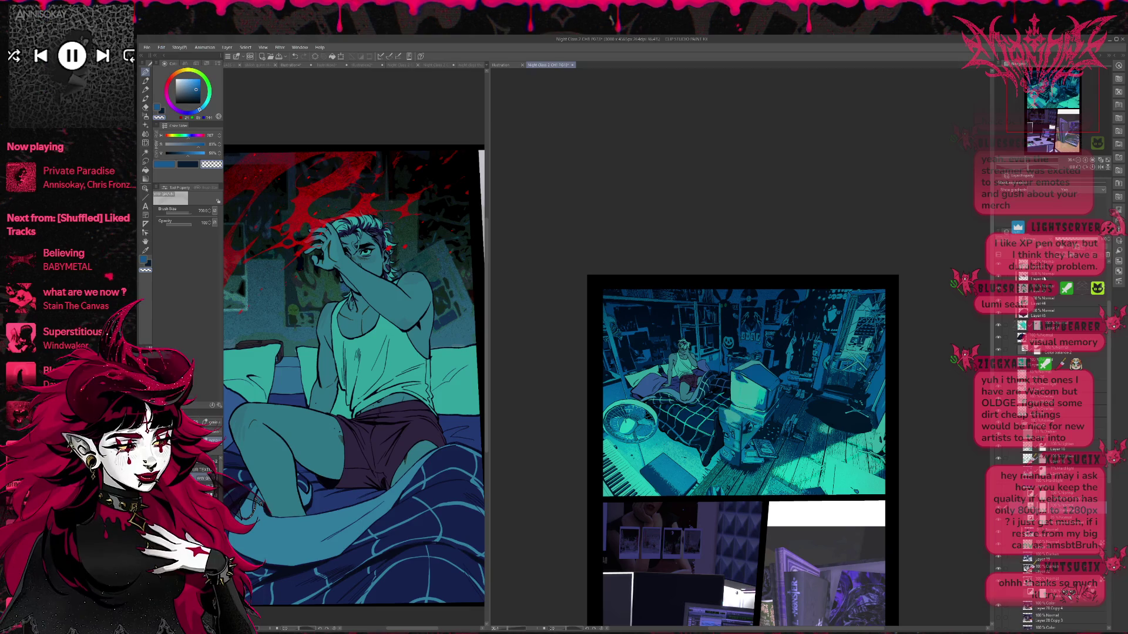
{"action": "key", "text": "ctrl+z"}
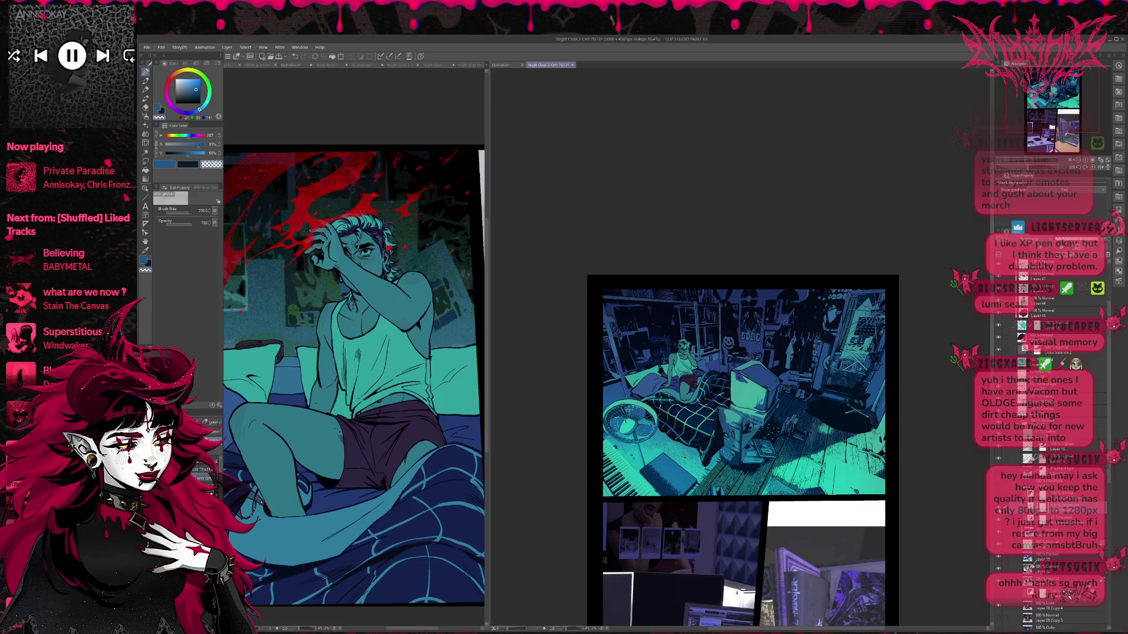
{"action": "key", "text": "ctrl+y"}
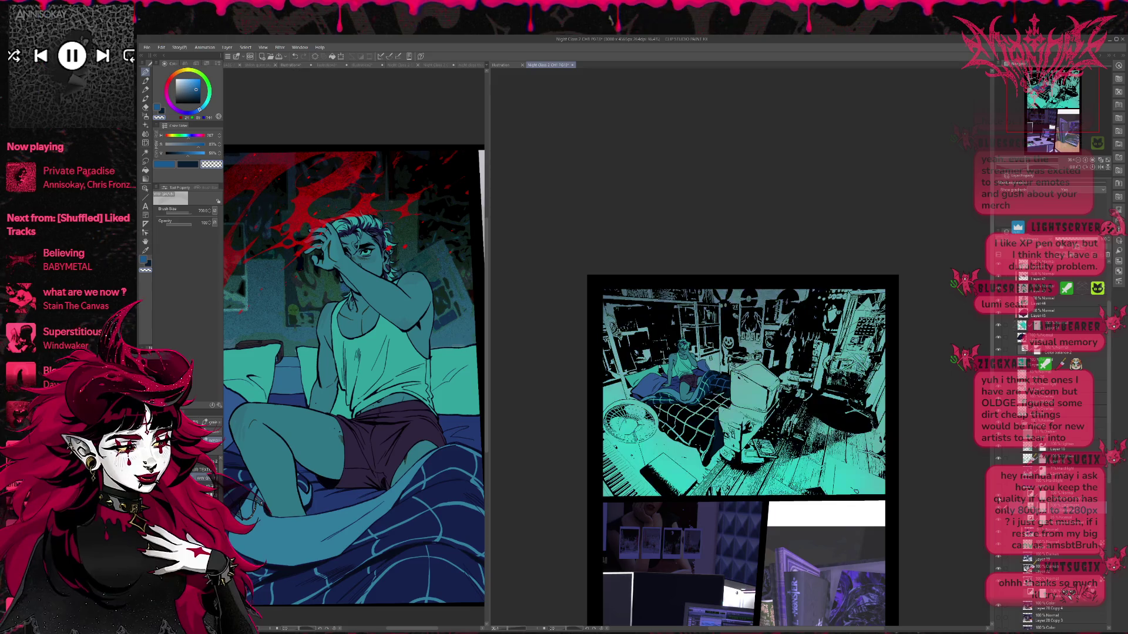
{"action": "key", "text": "ctrl+z"}
{"action": "key", "text": "ctrl+z"}
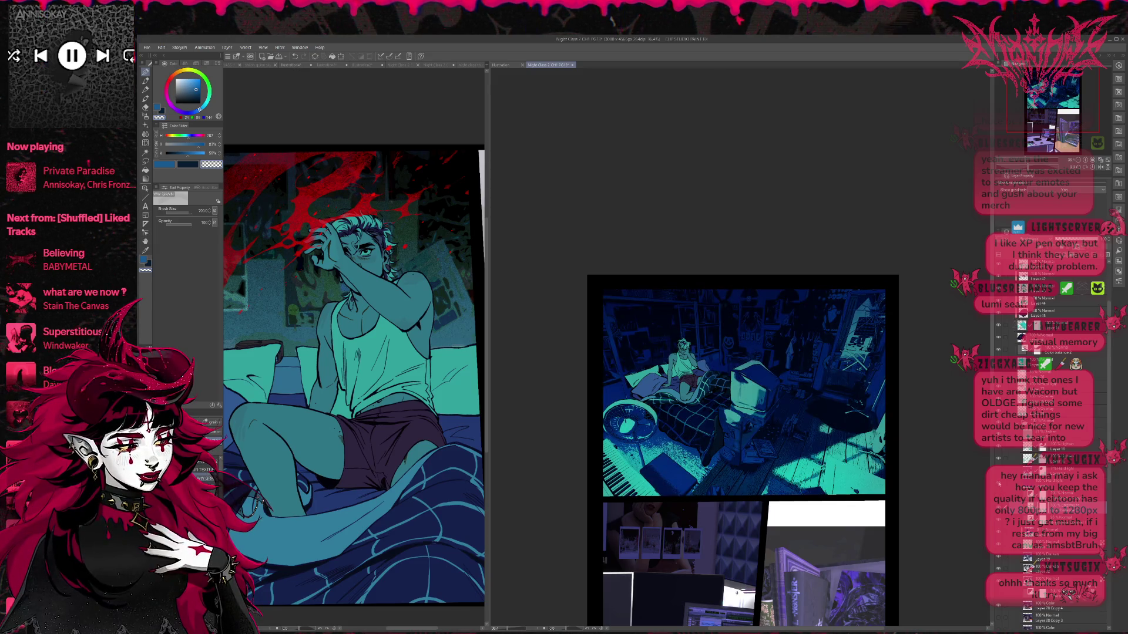
{"action": "key", "text": "ctrl+y"}
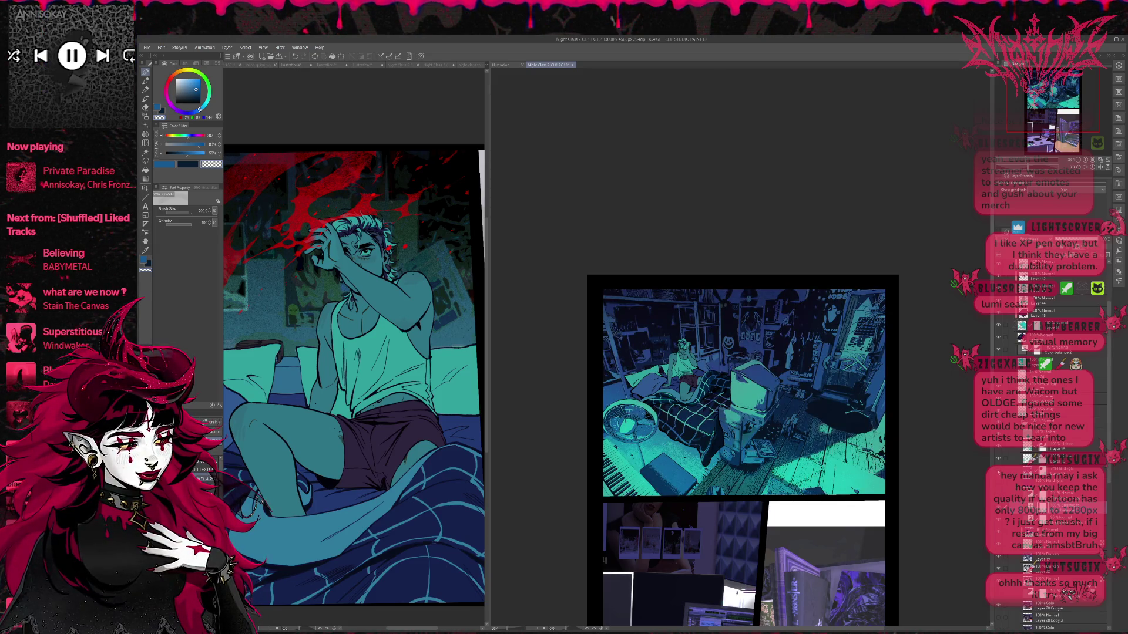
- On the tone layer, darken the floor, middle and right side to blue and enlarge the brush to about 1200
{"action": "left_click", "coordinate": [1034, 471]}
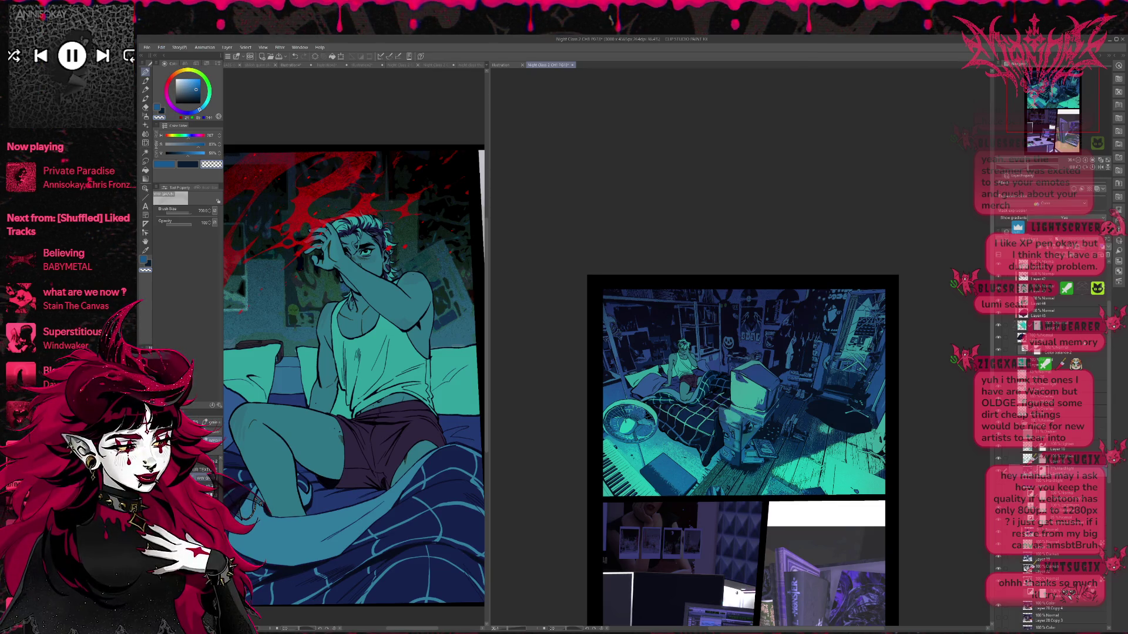
{"action": "key", "text": "ctrl+z"}
{"action": "key", "text": "ctrl+z"}
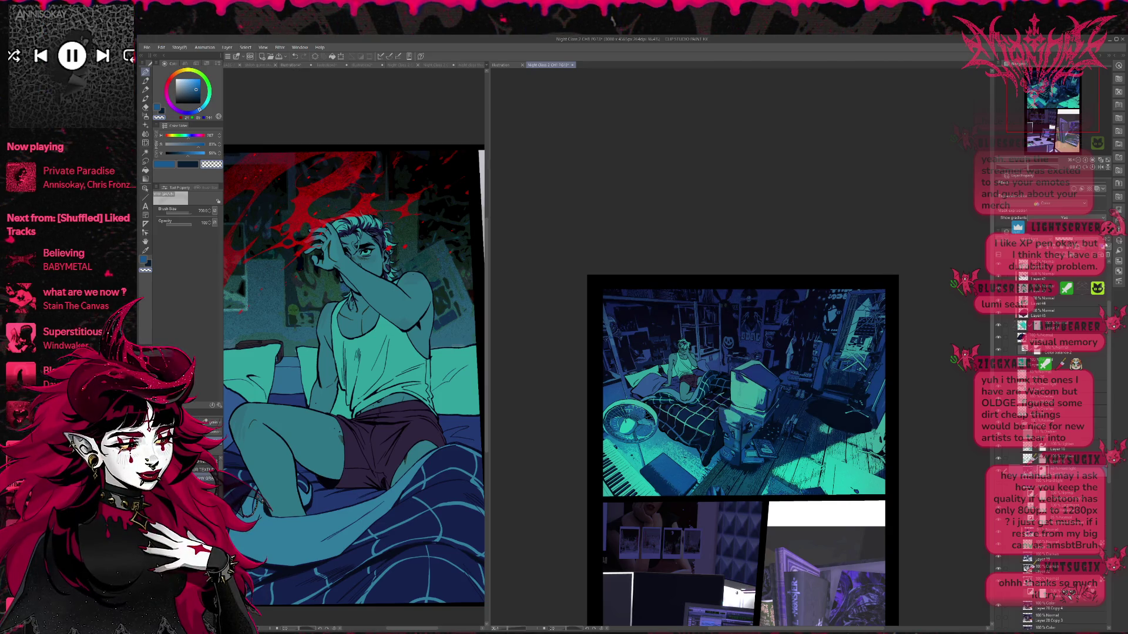
{"action": "key", "text": "ctrl+z"}
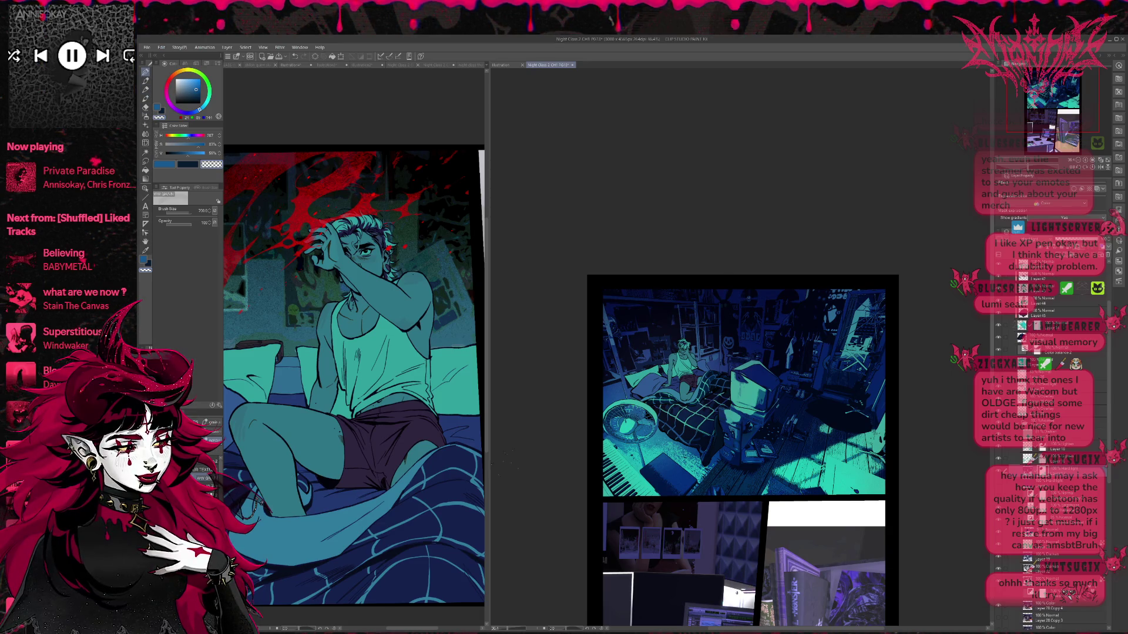
{"action": "key", "text": "bracketright"}
{"action": "key", "text": "bracketright"}
{"action": "key", "text": "bracketright"}
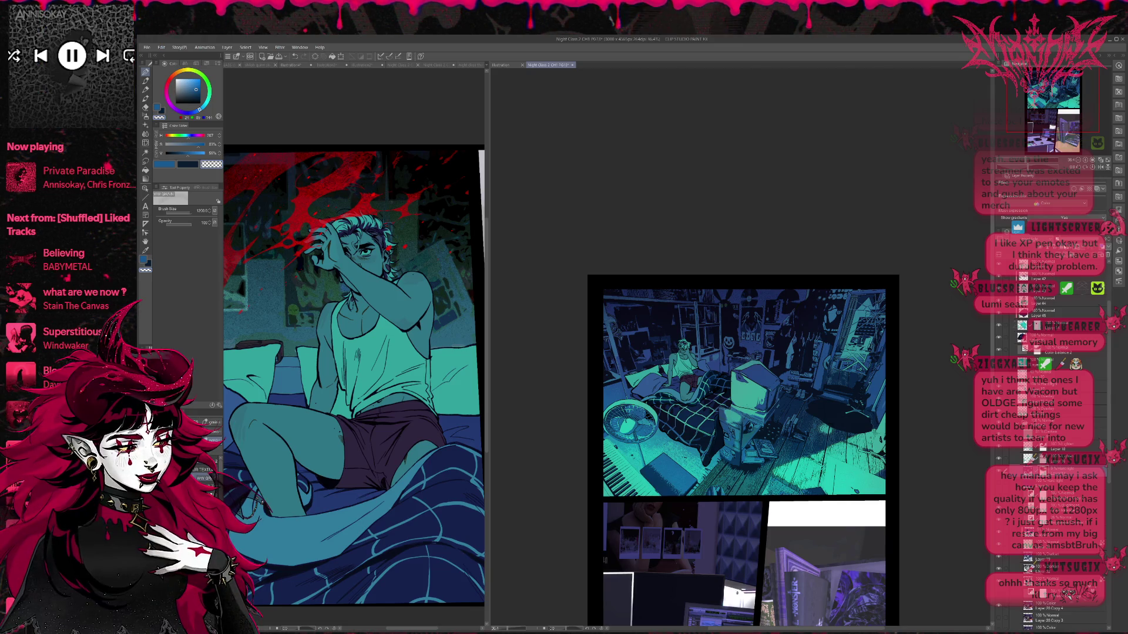
{"action": "scroll", "coordinate": [1070, 335], "scroll_direction": "down", "scroll_amount": 5}
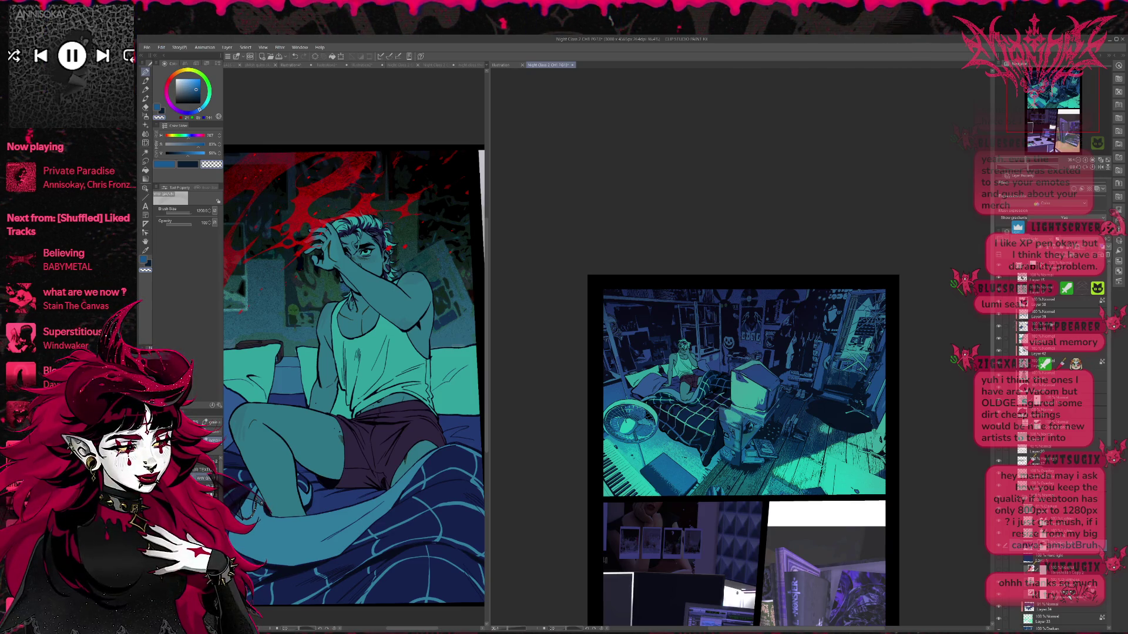
- Select the drawing layer, zoom in on the room panel, and switch to a small black pen
{"action": "left_click", "coordinate": [1054, 278]}
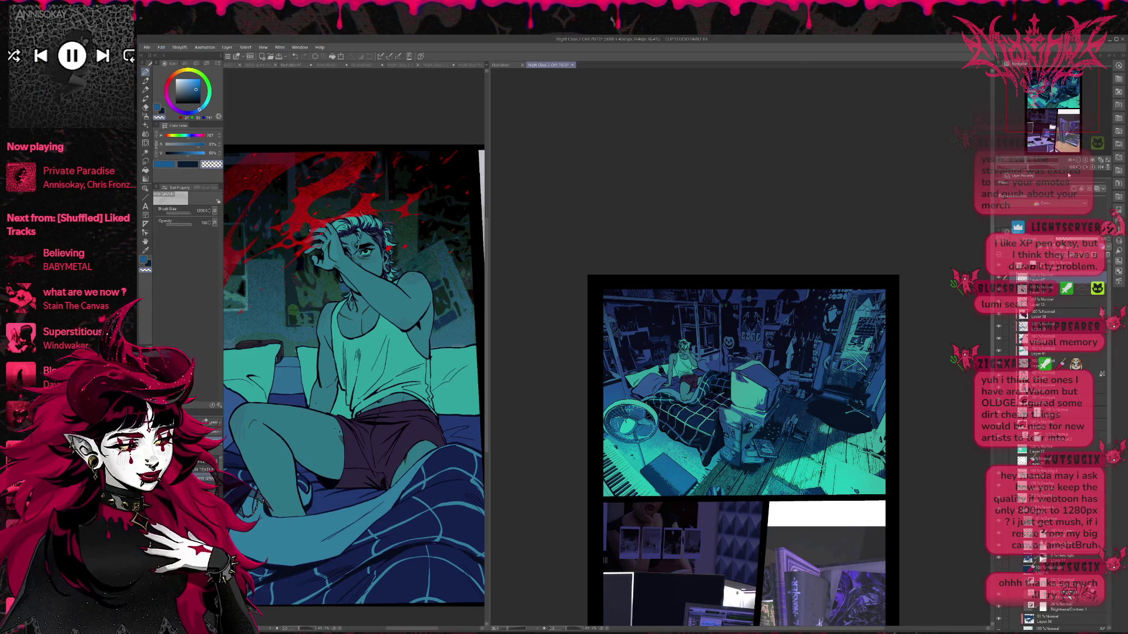
{"action": "key", "text": "ctrl+plus"}
{"action": "key", "text": "ctrl+plus"}
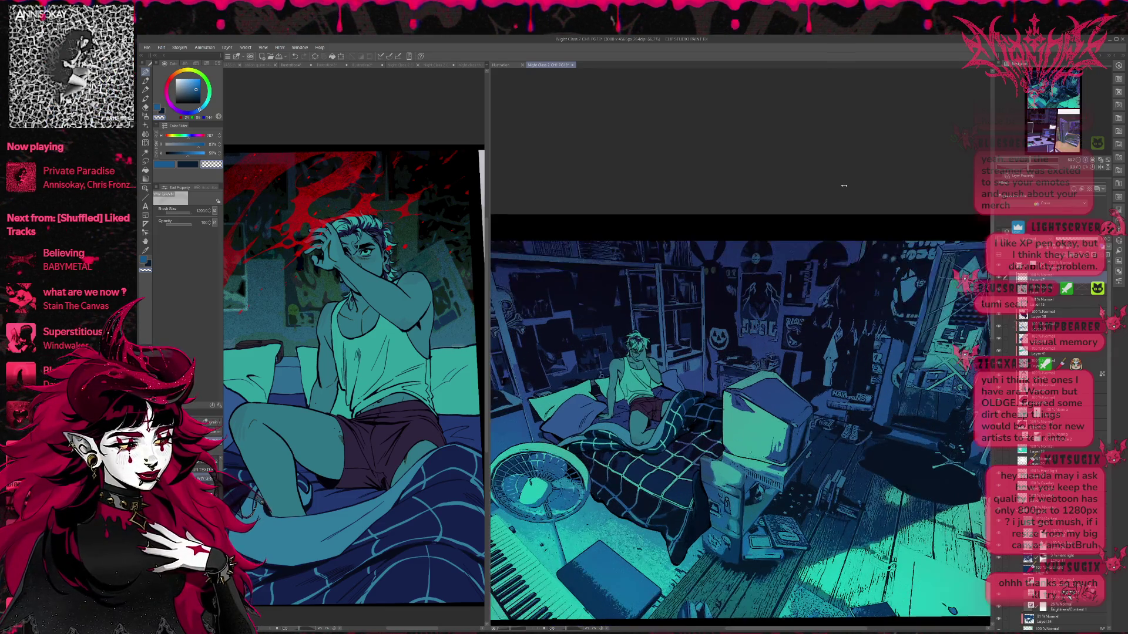
{"action": "left_click", "coordinate": [249, 146], "text": "alt"}
{"action": "key", "text": "p"}
{"action": "scroll", "coordinate": [740, 376], "scroll_direction": "down", "scroll_amount": 3}
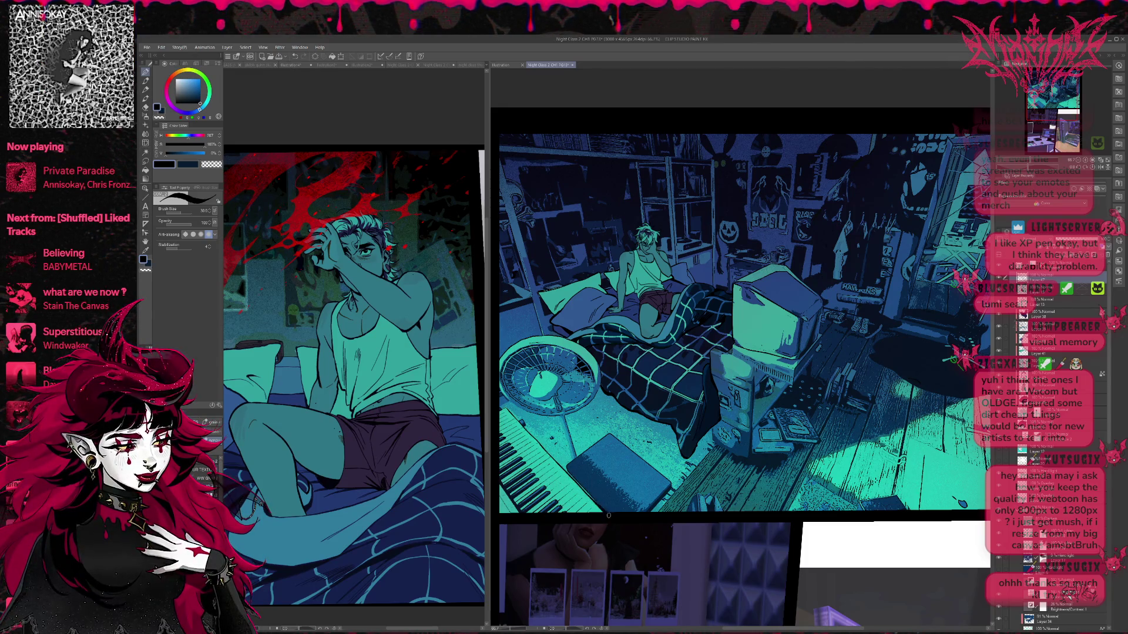
{"action": "left_click_drag", "start_coordinate": [740, 323], "coordinate": [750, 342]}
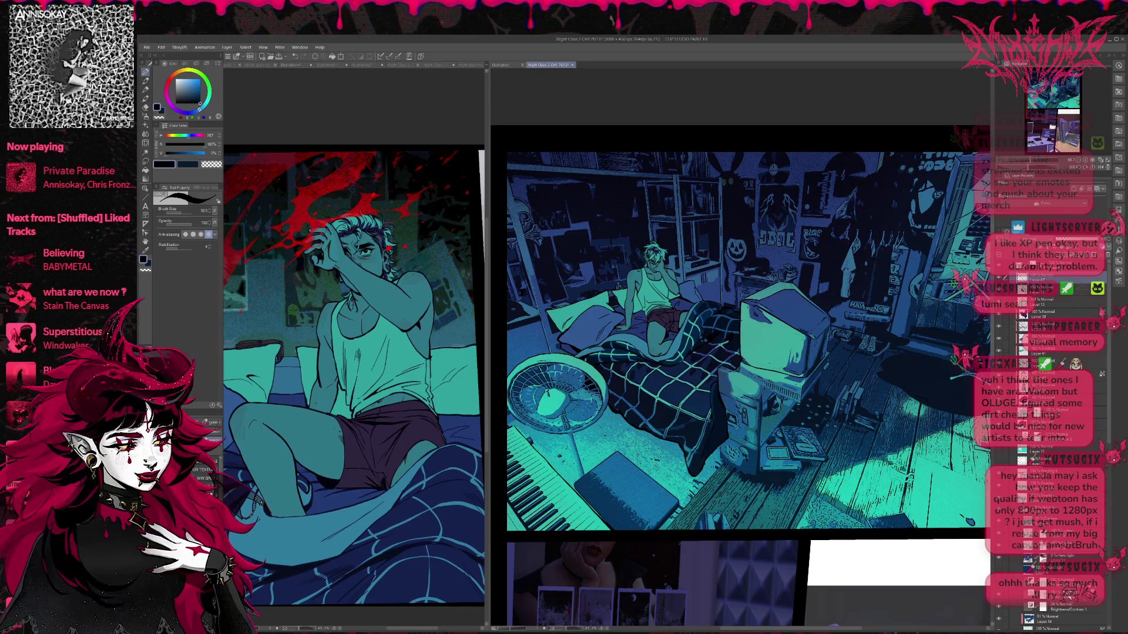
- Pan and slightly rotate the canvas until the mirror and lit floorboards on the right fill the view
{"action": "left_click_drag", "start_coordinate": [740, 323], "coordinate": [743, 336]}
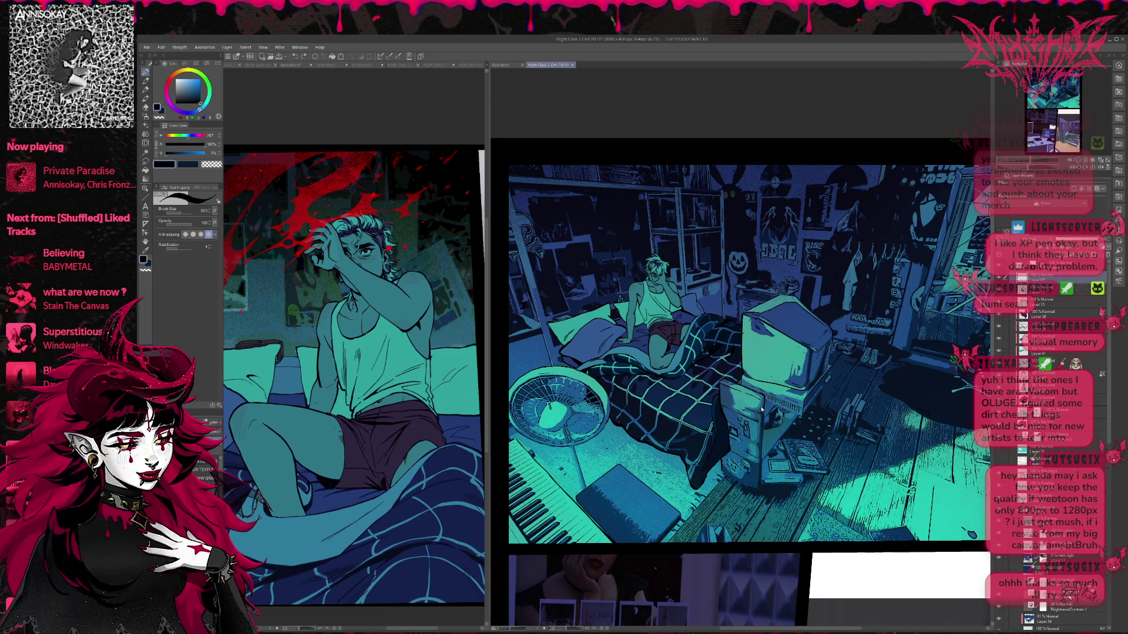
{"action": "scroll", "coordinate": [769, 423], "scroll_direction": "up", "scroll_amount": 1}
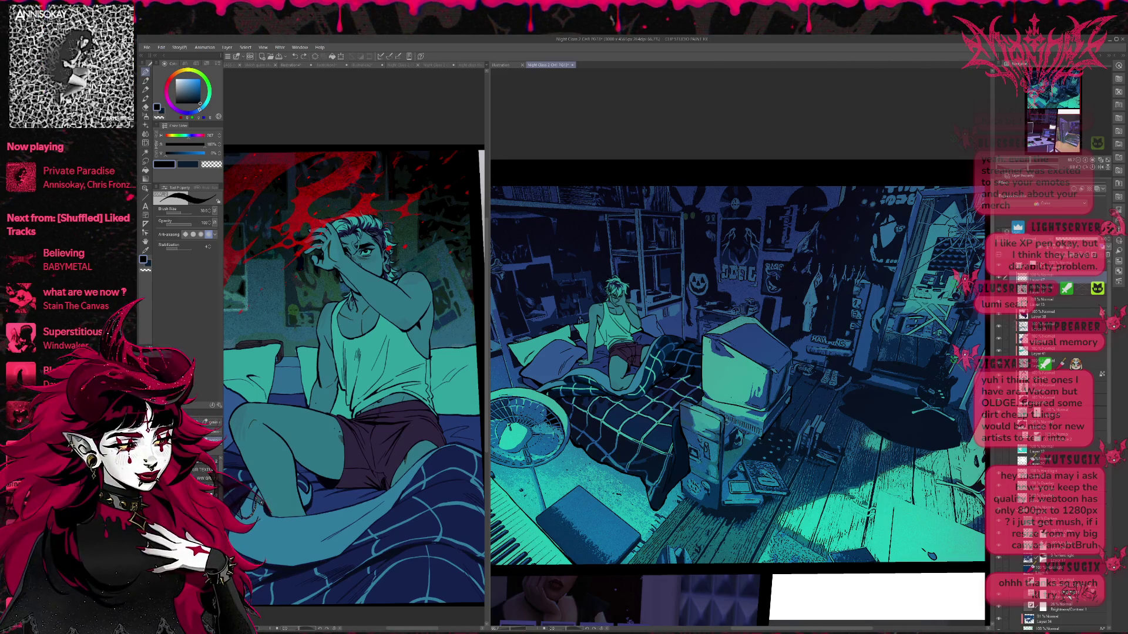
{"action": "left_click_drag", "start_coordinate": [785, 424], "coordinate": [758, 407]}
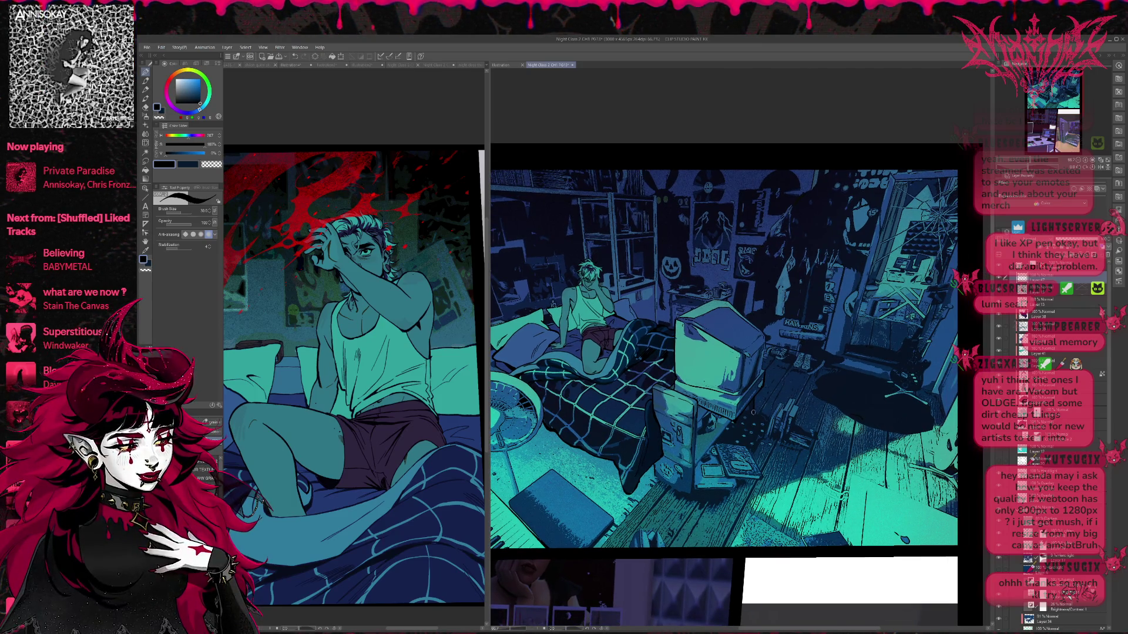
{"action": "mouse_move", "coordinate": [752, 408]}
{"action": "left_mouse_down"}
{"action": "mouse_move", "coordinate": [888, 387]}
{"action": "mouse_move", "coordinate": [823, 403]}
{"action": "mouse_move", "coordinate": [811, 451]}
{"action": "mouse_move", "coordinate": [745, 358]}
{"action": "mouse_move", "coordinate": [786, 394]}
{"action": "left_mouse_up"}
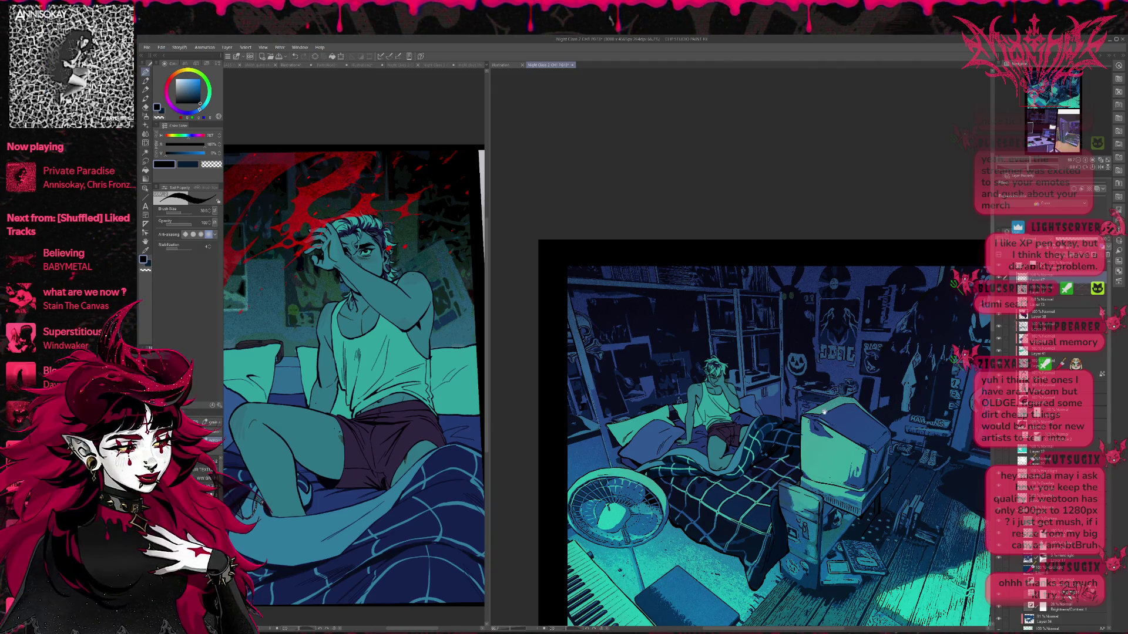
{"action": "scroll", "coordinate": [600, 411], "scroll_direction": "down", "scroll_amount": 1}
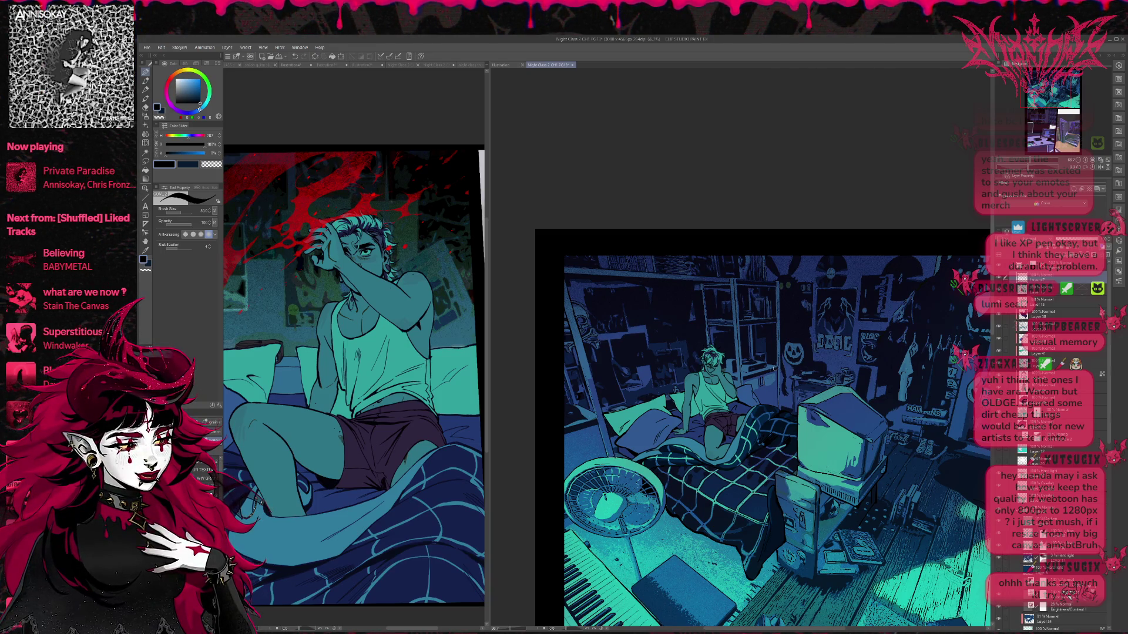
{"action": "left_click_drag", "start_coordinate": [778, 365], "coordinate": [724, 356]}
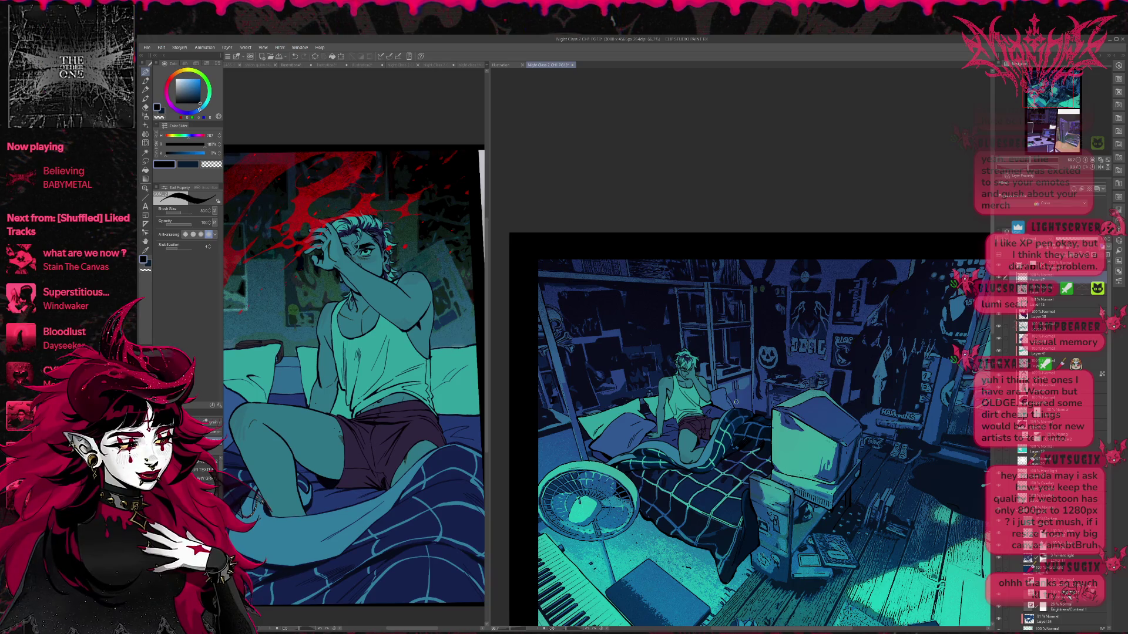
{"action": "left_click_drag", "start_coordinate": [713, 401], "coordinate": [654, 396]}
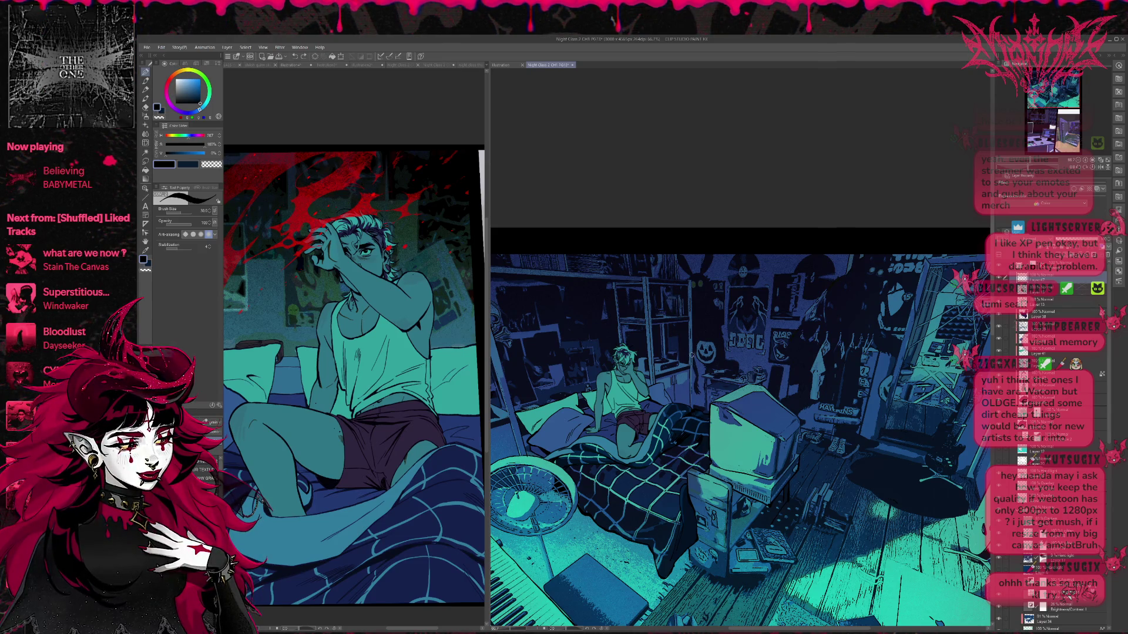
{"action": "left_click_drag", "start_coordinate": [693, 380], "coordinate": [689, 392]}
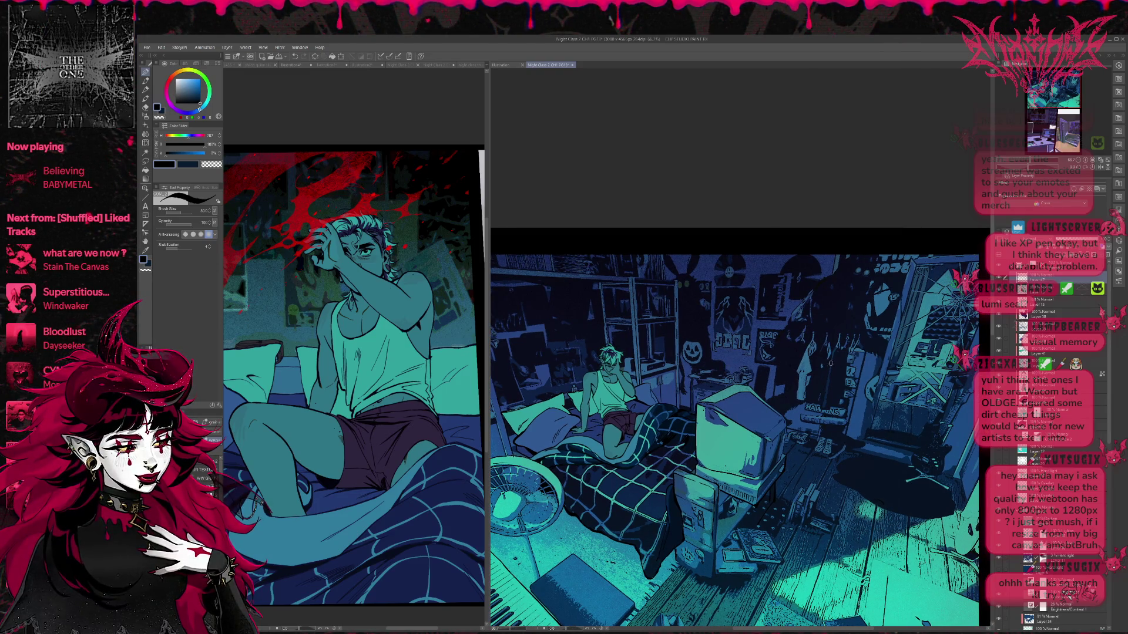
{"action": "mouse_move", "coordinate": [698, 395]}
{"action": "left_mouse_down"}
{"action": "mouse_move", "coordinate": [607, 355]}
{"action": "mouse_move", "coordinate": [531, 344]}
{"action": "left_mouse_up"}
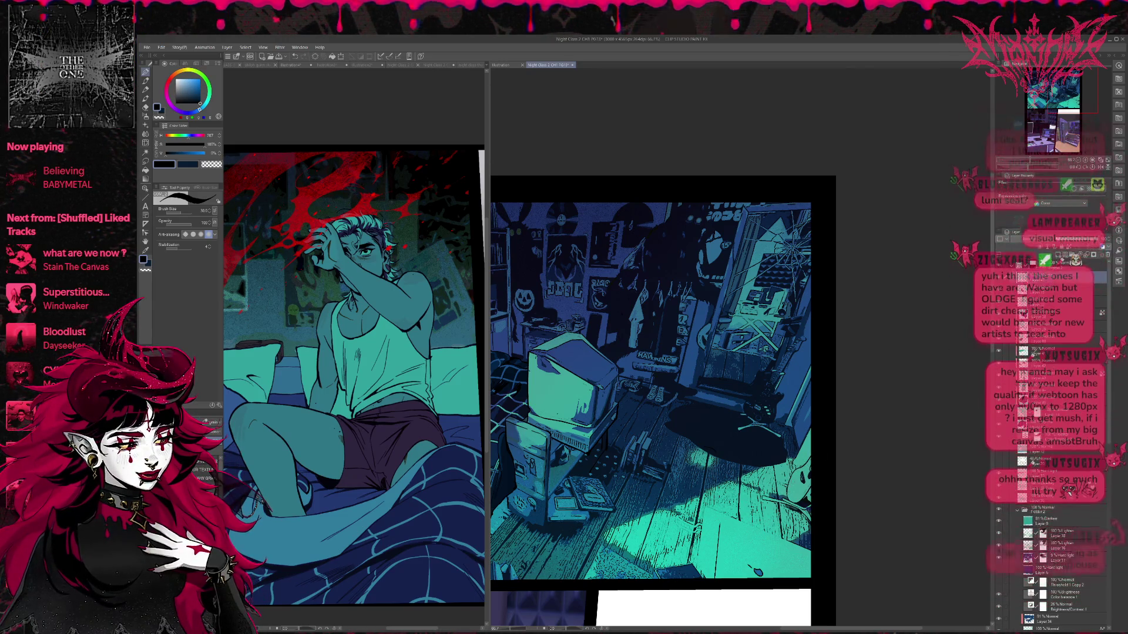
{"action": "left_click_drag", "start_coordinate": [782, 461], "coordinate": [778, 456]}
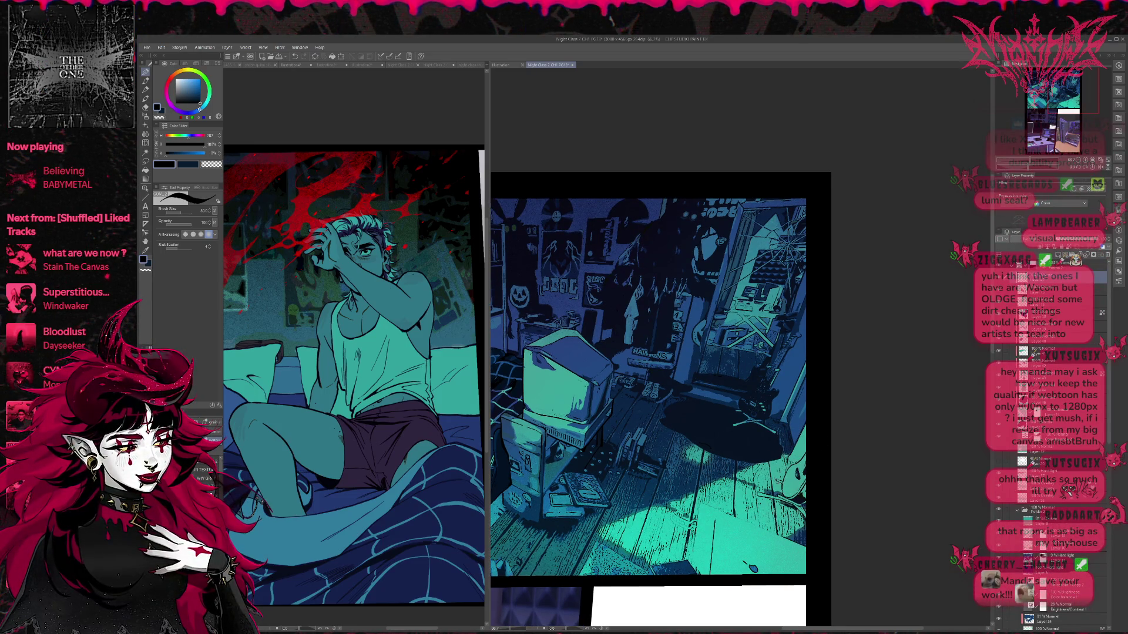
{"action": "left_click_drag", "start_coordinate": [781, 464], "coordinate": [799, 434]}
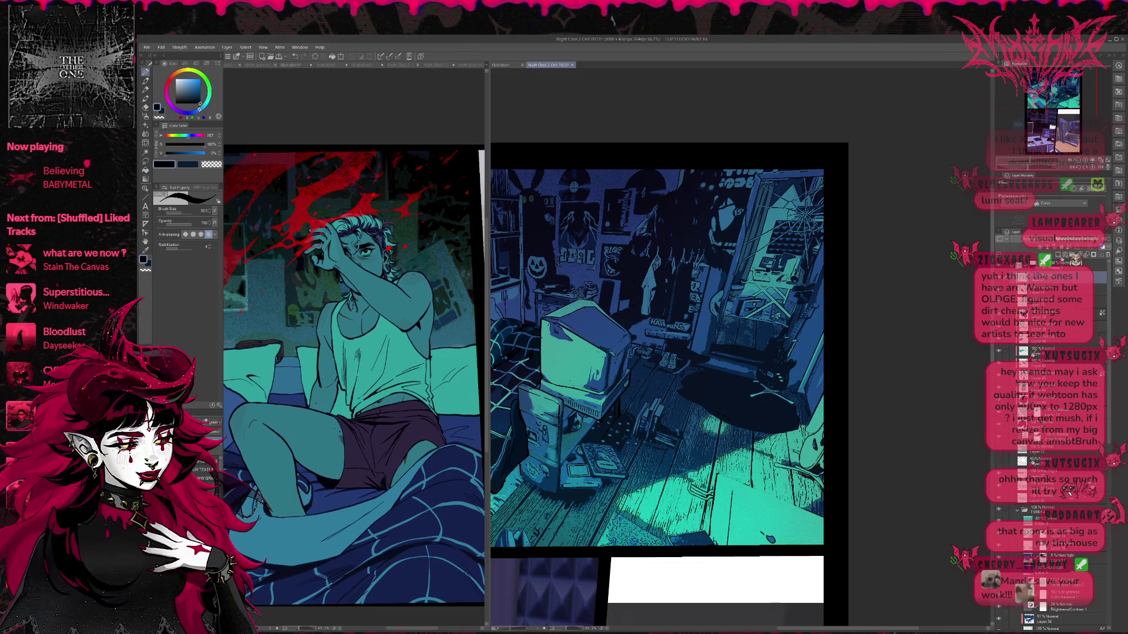
{"action": "left_click", "coordinate": [828, 519], "text": "shift"}
{"action": "key", "text": "ctrl+z"}
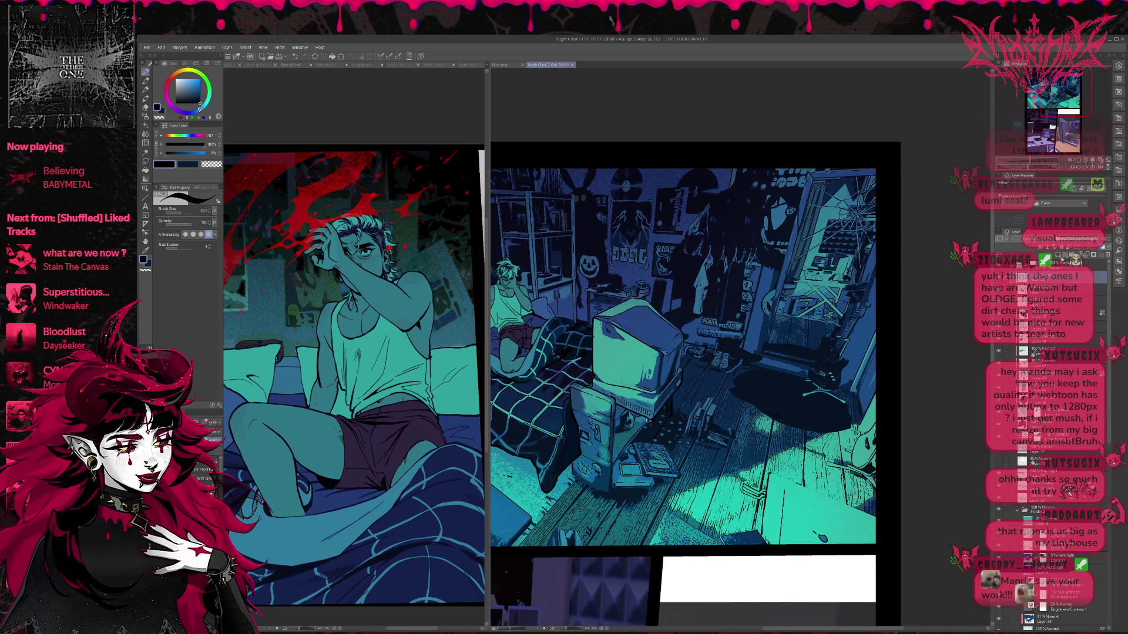
{"action": "scroll", "coordinate": [651, 433], "scroll_direction": "up", "scroll_amount": 5}
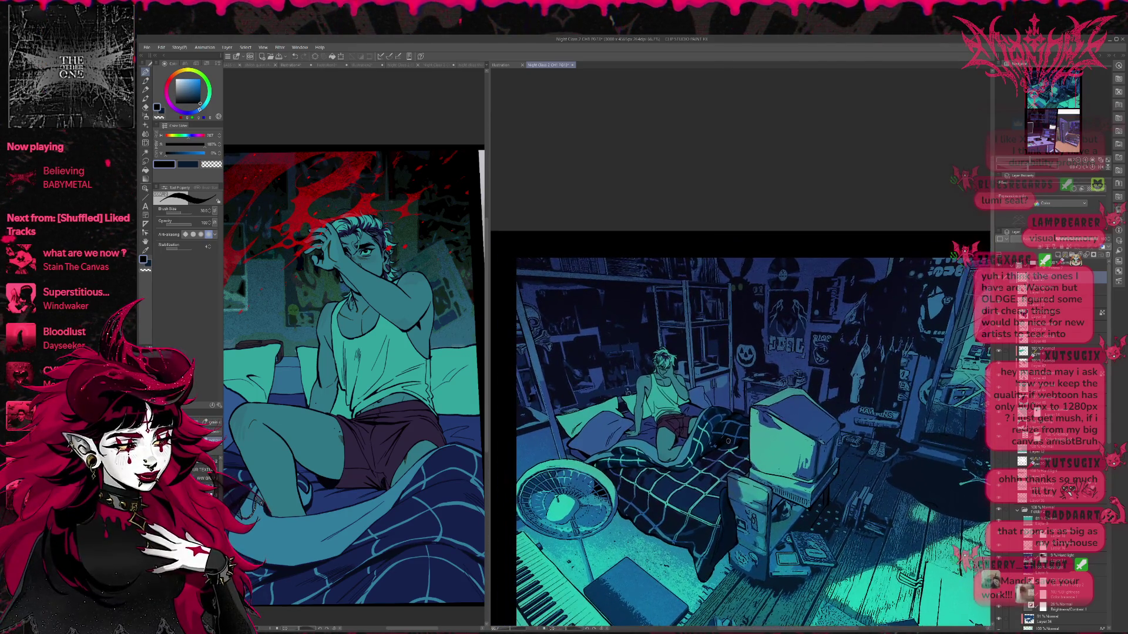
- Pan the room view and sample a couple of colours from the artwork
{"action": "left_click_drag", "start_coordinate": [710, 476], "coordinate": [634, 503]}
{"action": "left_click_drag", "start_coordinate": [637, 339], "coordinate": [651, 345]}
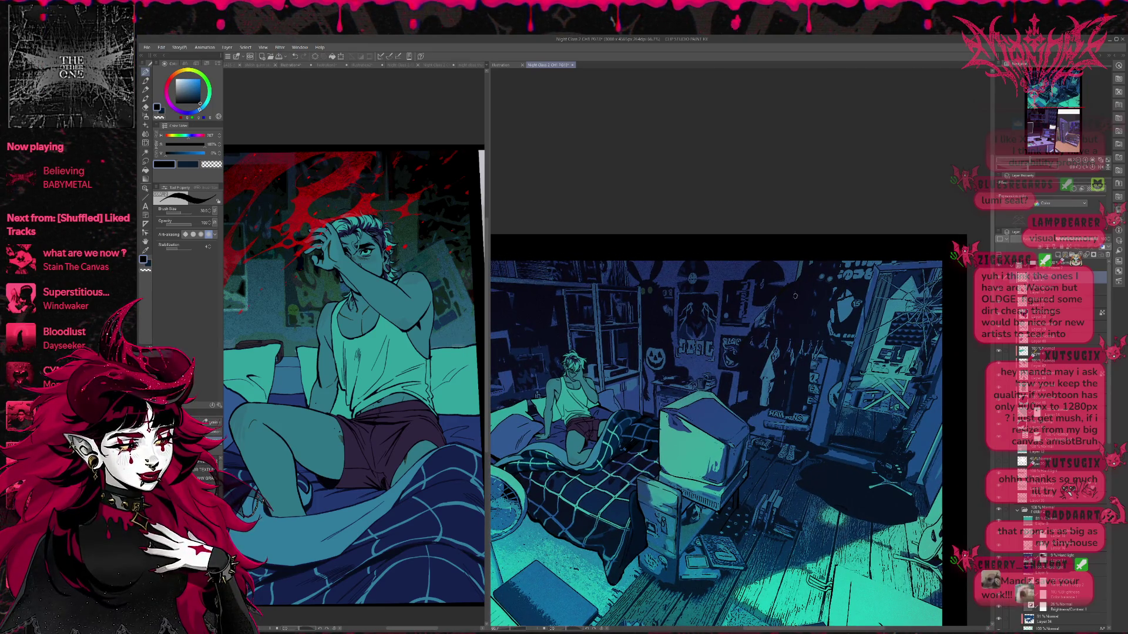
{"action": "left_click", "coordinate": [779, 304], "text": "alt"}
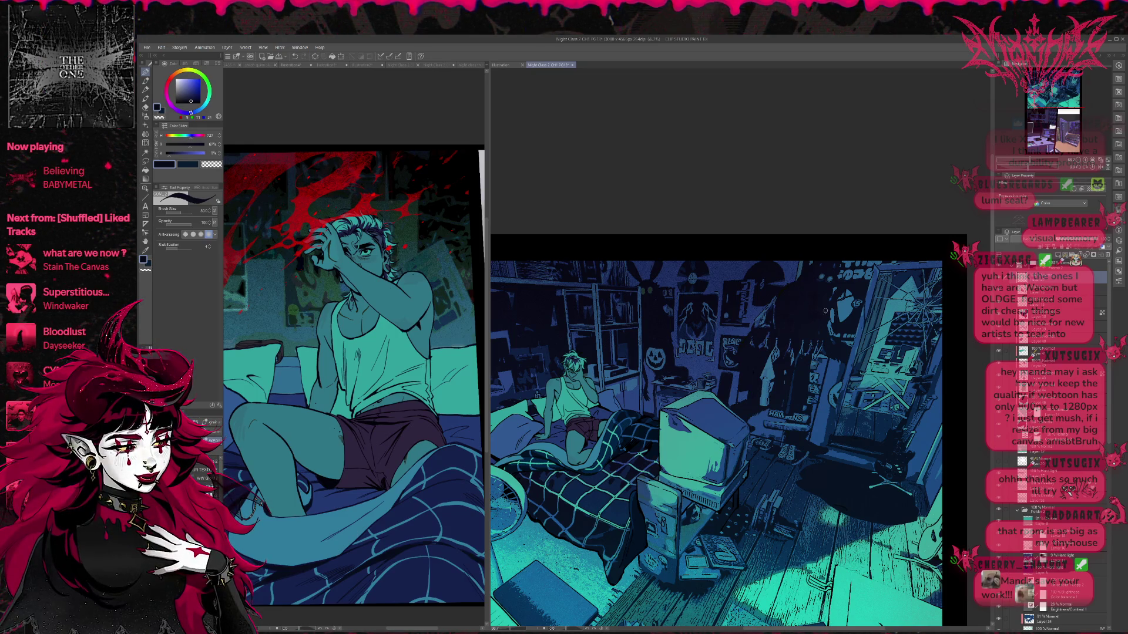
{"action": "scroll", "coordinate": [819, 313], "scroll_direction": "down", "scroll_amount": 1}
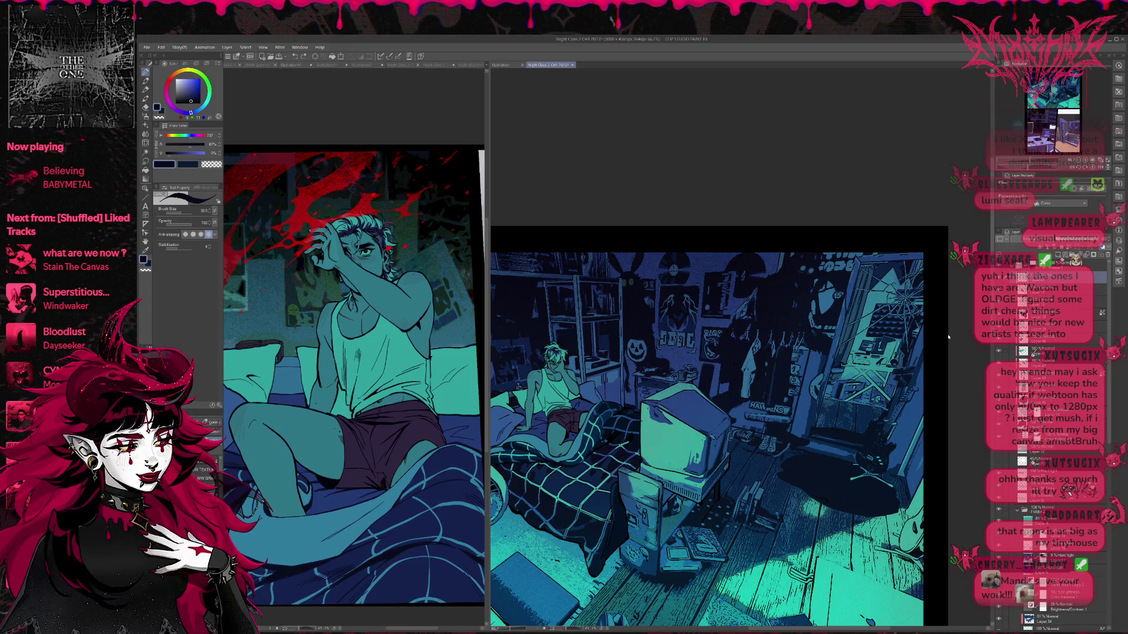
{"action": "left_click", "coordinate": [761, 301], "text": "alt"}
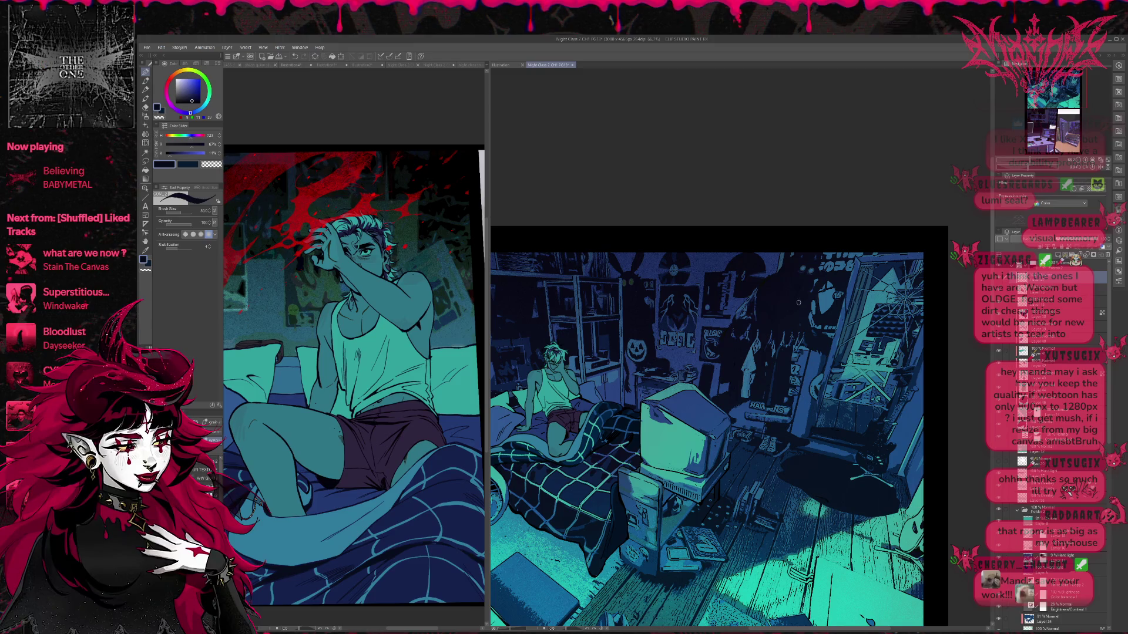
- Skip the music track, return to Clip Studio, and sample a darker navy from the bedroom wall
{"action": "mouse_move", "coordinate": [113, 85]}
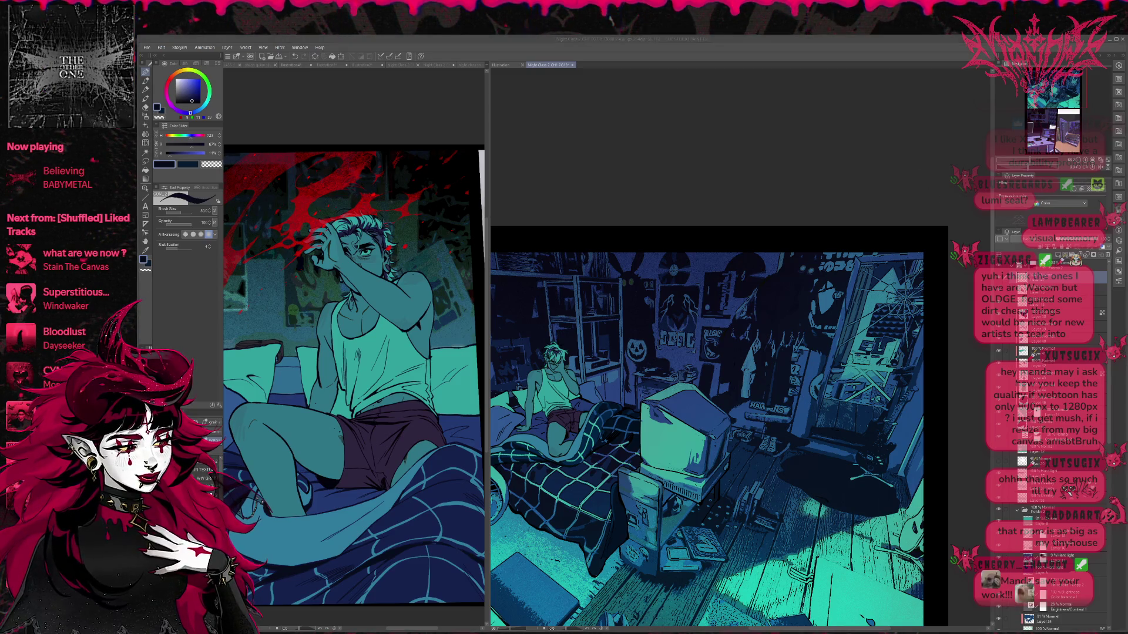
{"action": "left_click", "coordinate": [104, 67]}
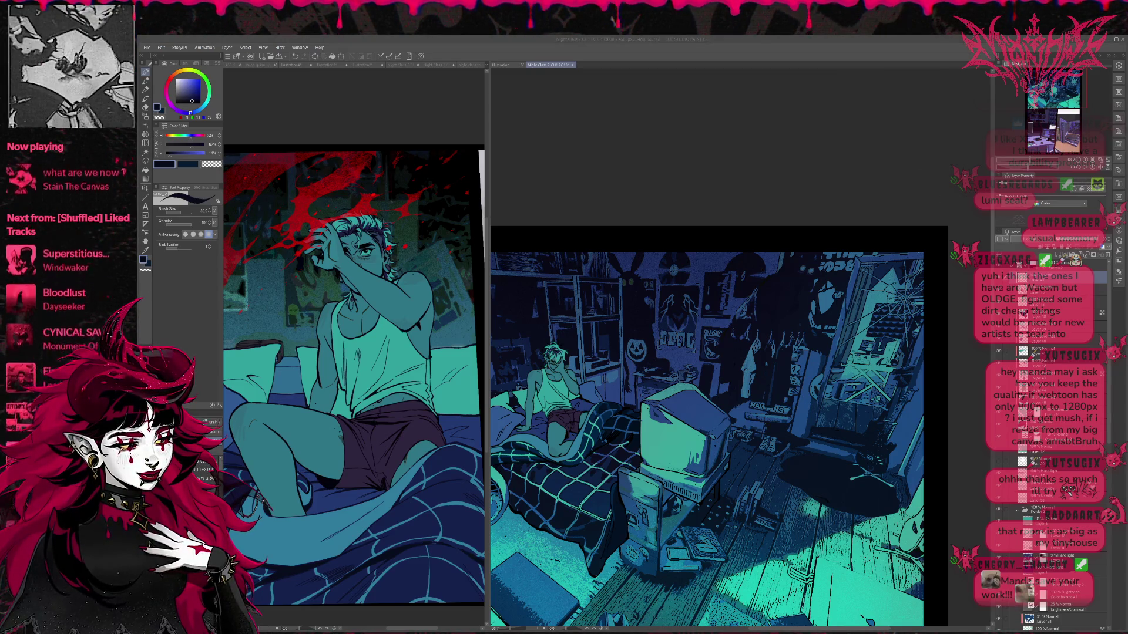
{"action": "left_click", "coordinate": [816, 262]}
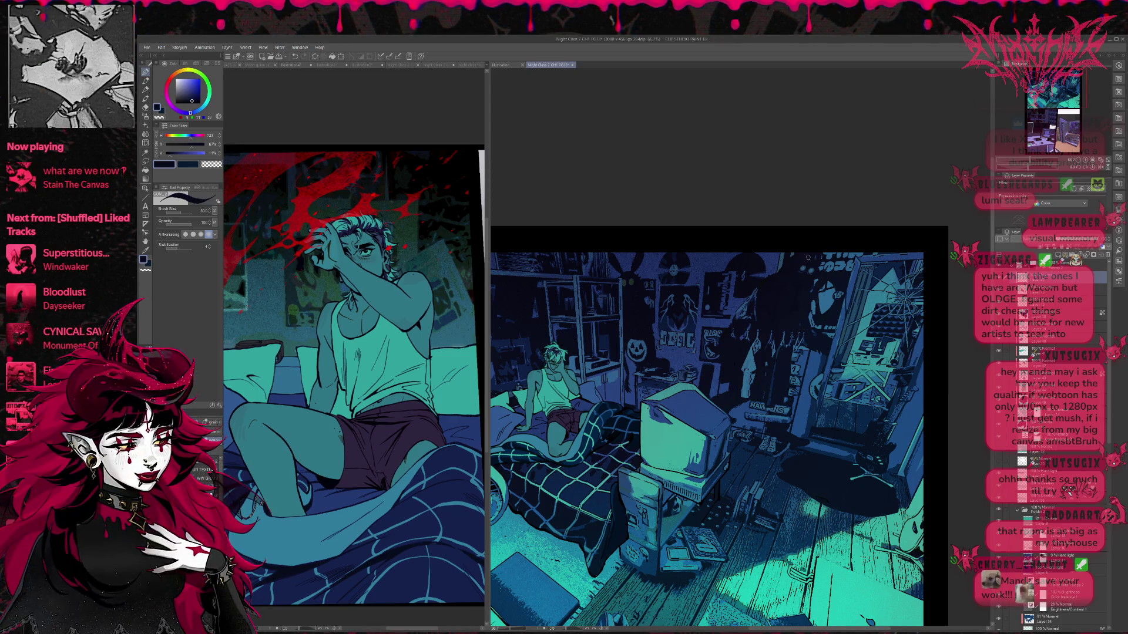
{"action": "mouse_move", "coordinate": [655, 287]}
{"action": "left_mouse_down"}
{"action": "mouse_move", "coordinate": [678, 309]}
{"action": "mouse_move", "coordinate": [718, 296]}
{"action": "left_mouse_up"}
{"action": "left_click", "coordinate": [681, 291], "text": "alt"}
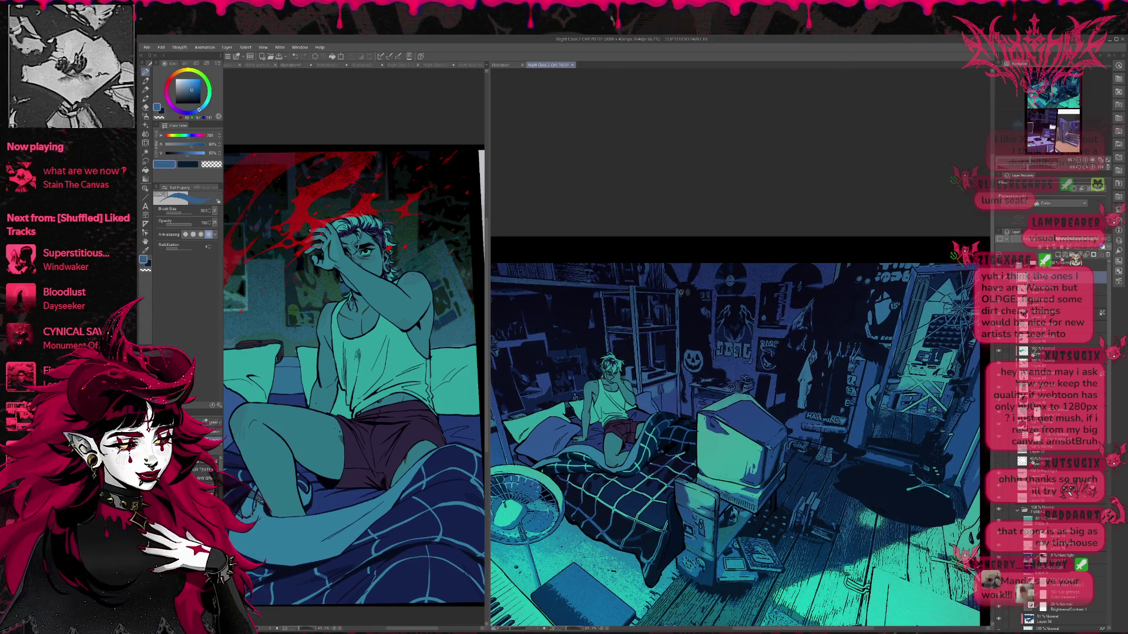
{"action": "left_click", "coordinate": [695, 304], "text": "alt"}
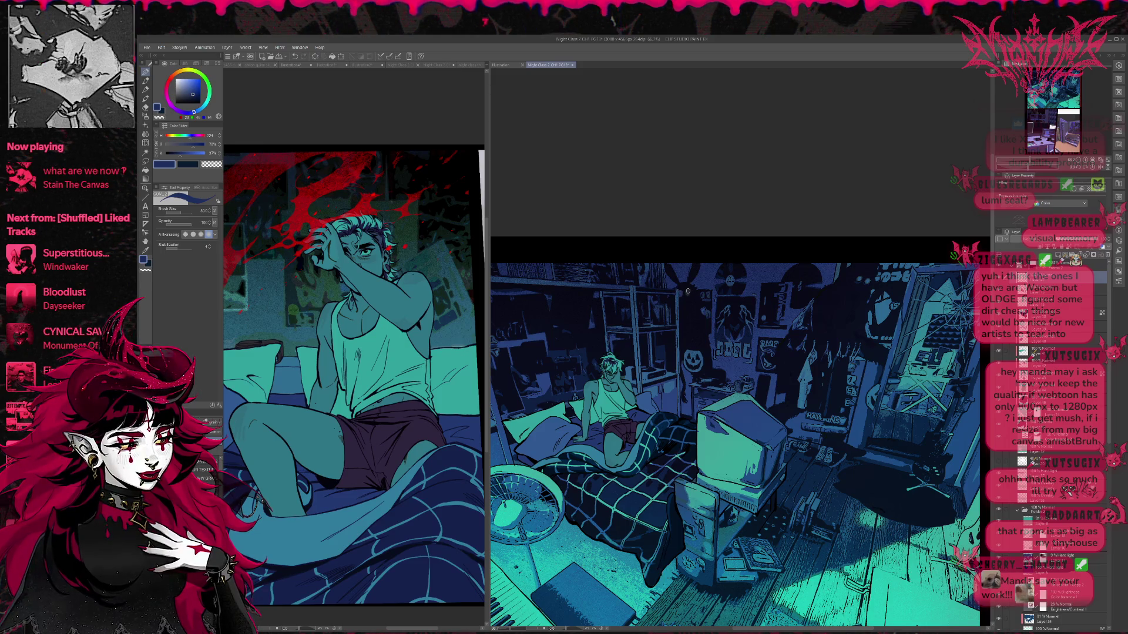
{"action": "scroll", "coordinate": [793, 269], "scroll_direction": "right", "scroll_amount": 2}
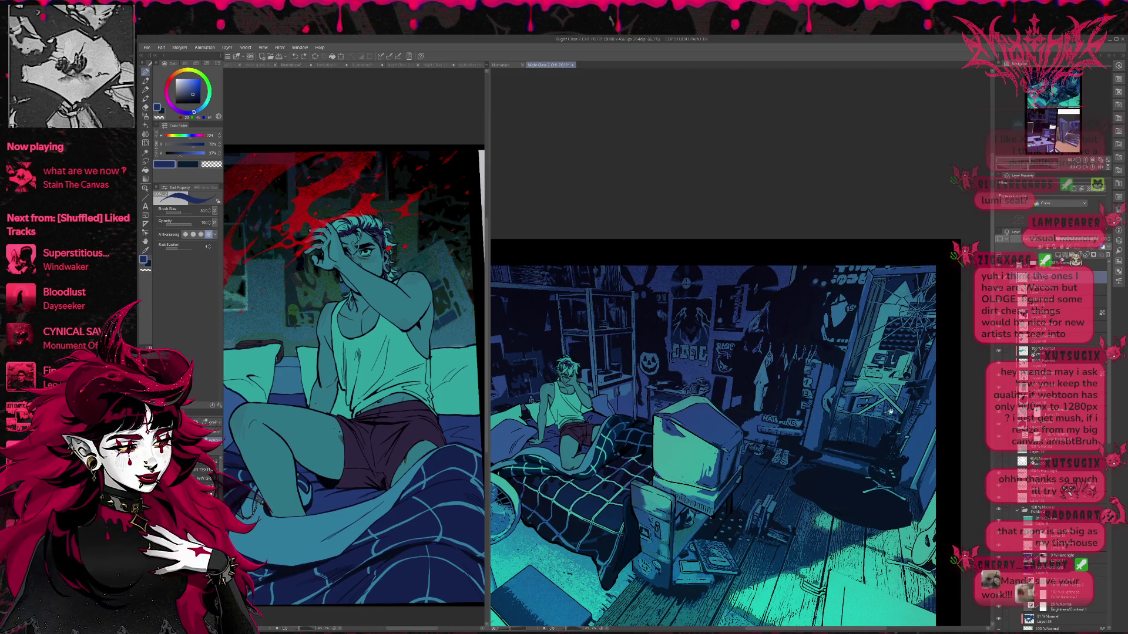
{"action": "scroll", "coordinate": [850, 270], "scroll_direction": "down", "scroll_amount": 2}
{"action": "scroll", "coordinate": [905, 434], "scroll_direction": "up", "scroll_amount": 2}
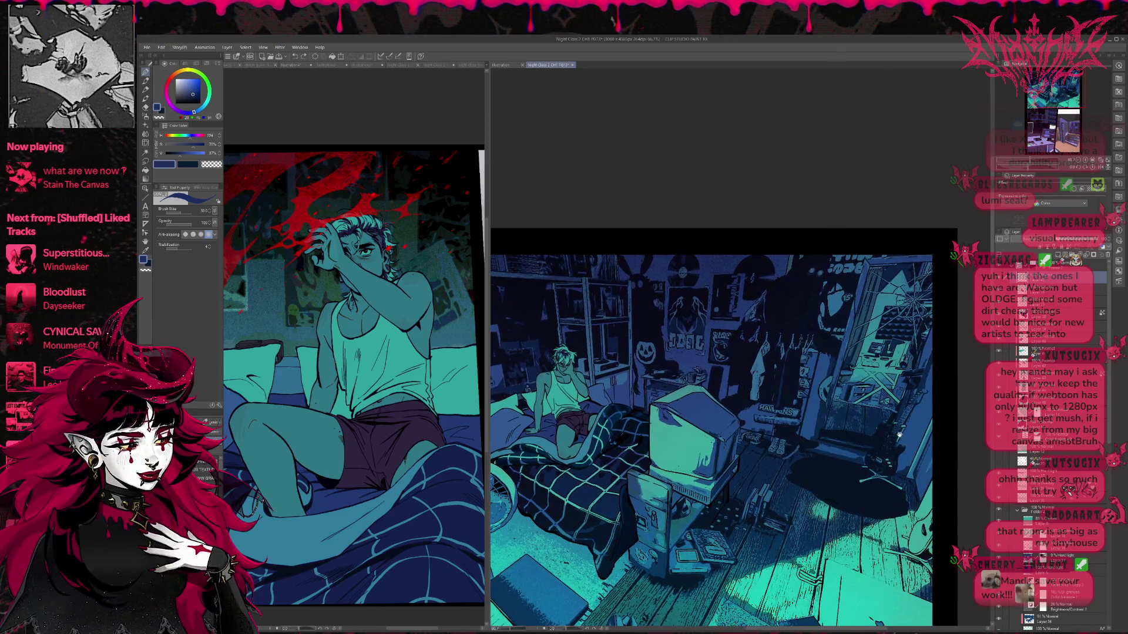
{"action": "scroll", "coordinate": [772, 504], "scroll_direction": "up", "scroll_amount": 2}
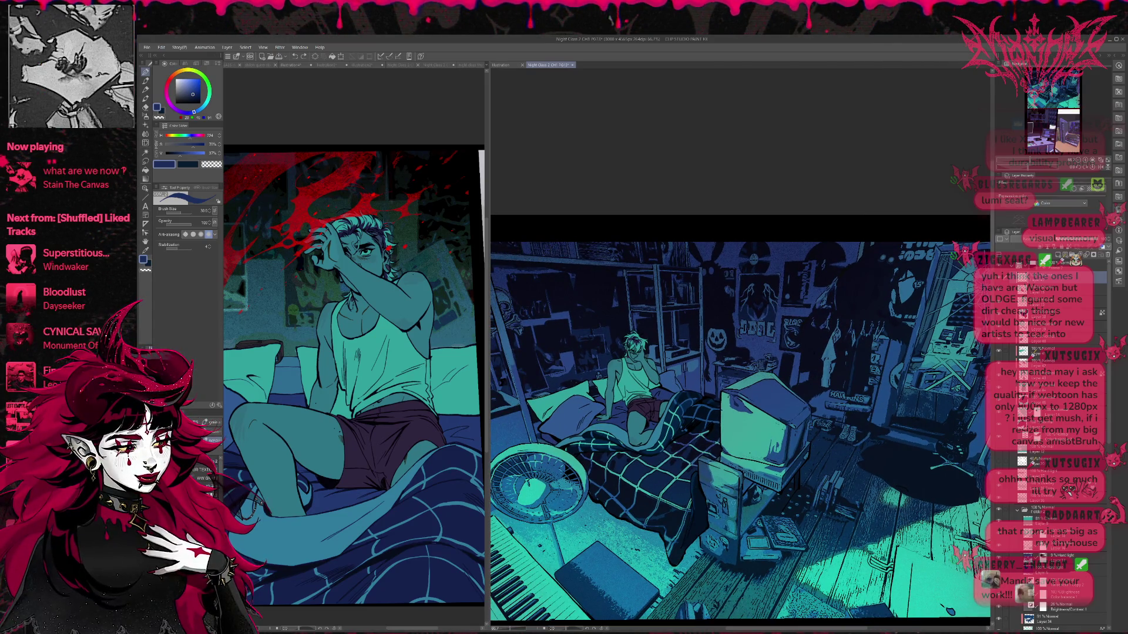
{"action": "scroll", "coordinate": [850, 446], "scroll_direction": "down", "scroll_amount": 2}
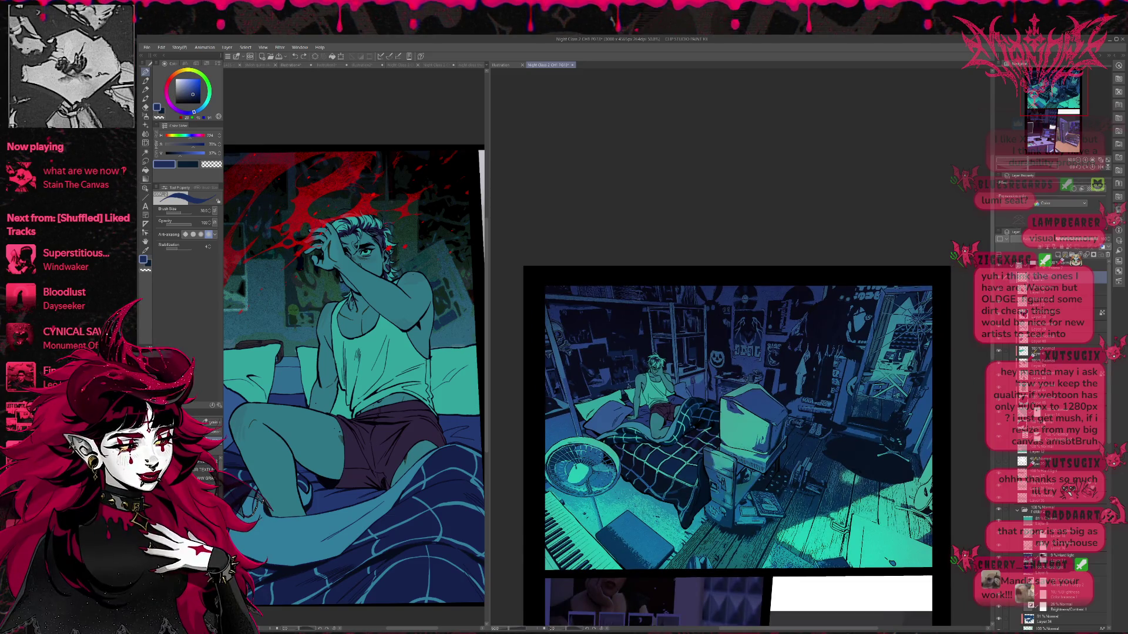
- Select lower layers and show then hide the pink lighting on the bed and hair
{"action": "left_click", "coordinate": [1004, 426]}
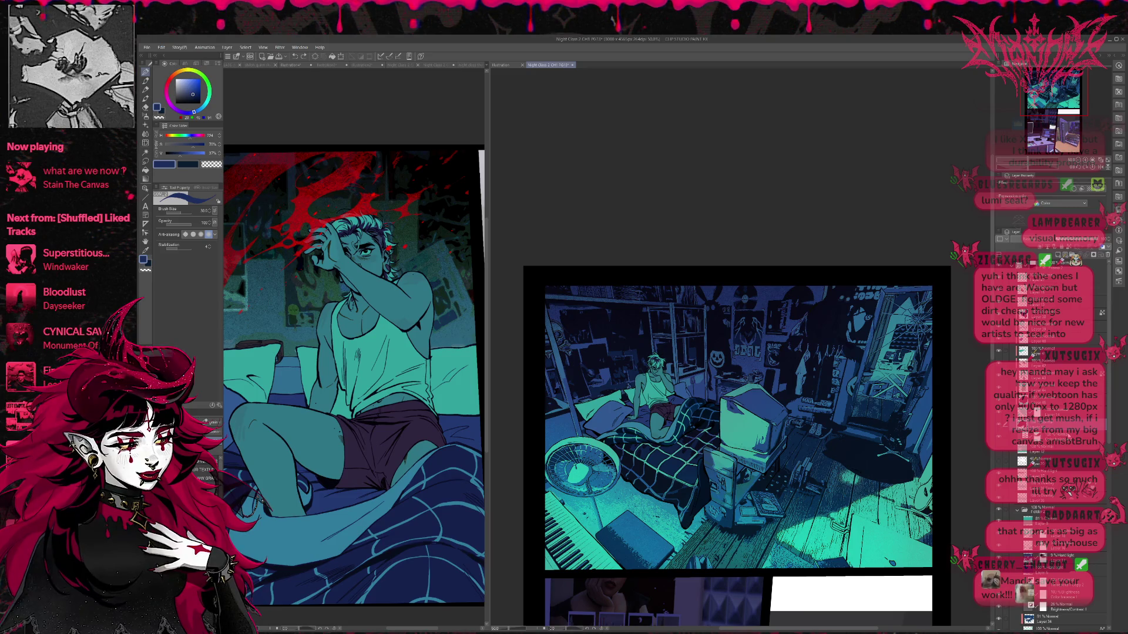
{"action": "left_click", "coordinate": [1046, 438]}
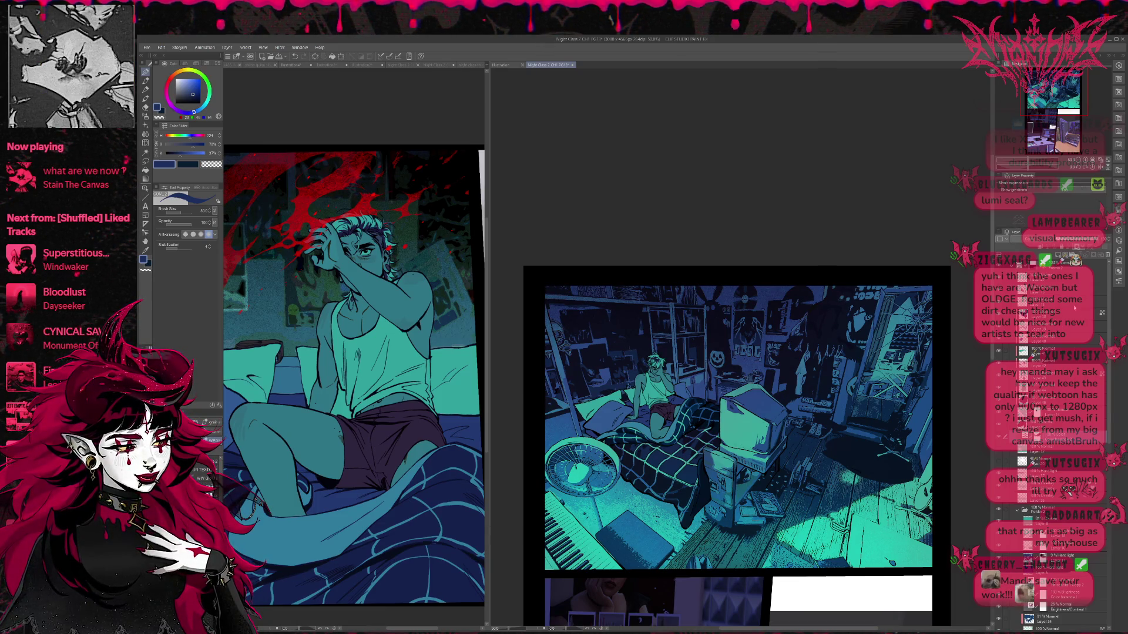
{"action": "left_click", "coordinate": [998, 462]}
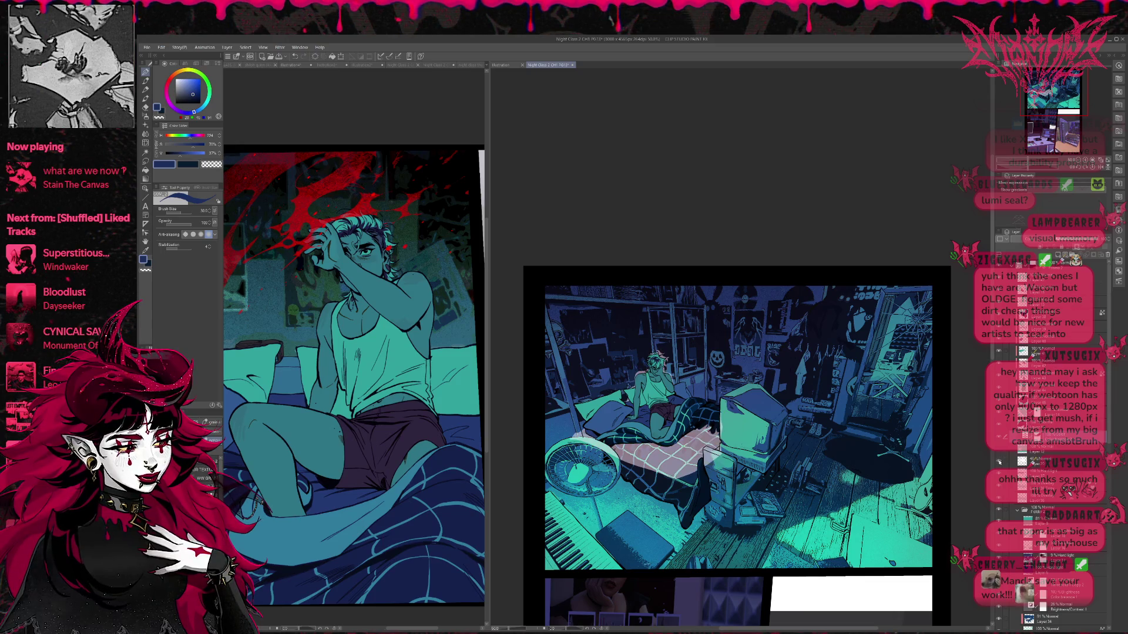
{"action": "left_click", "coordinate": [999, 463]}
{"action": "scroll", "coordinate": [1019, 463], "scroll_direction": "down", "scroll_amount": 2}
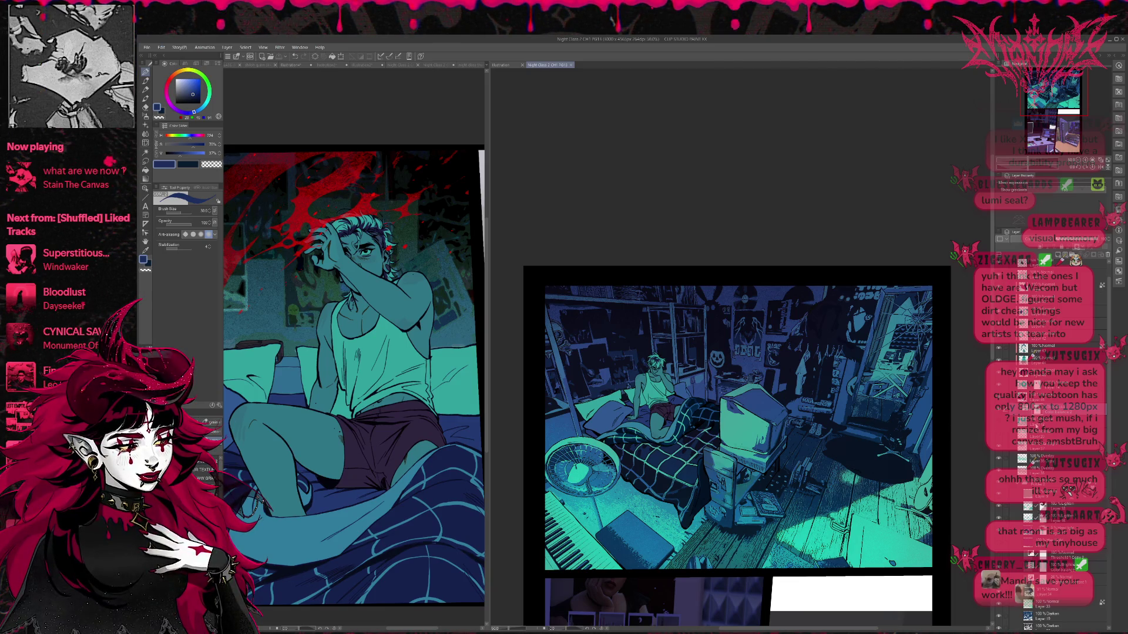
{"action": "scroll", "coordinate": [1051, 411], "scroll_direction": "up", "scroll_amount": 5}
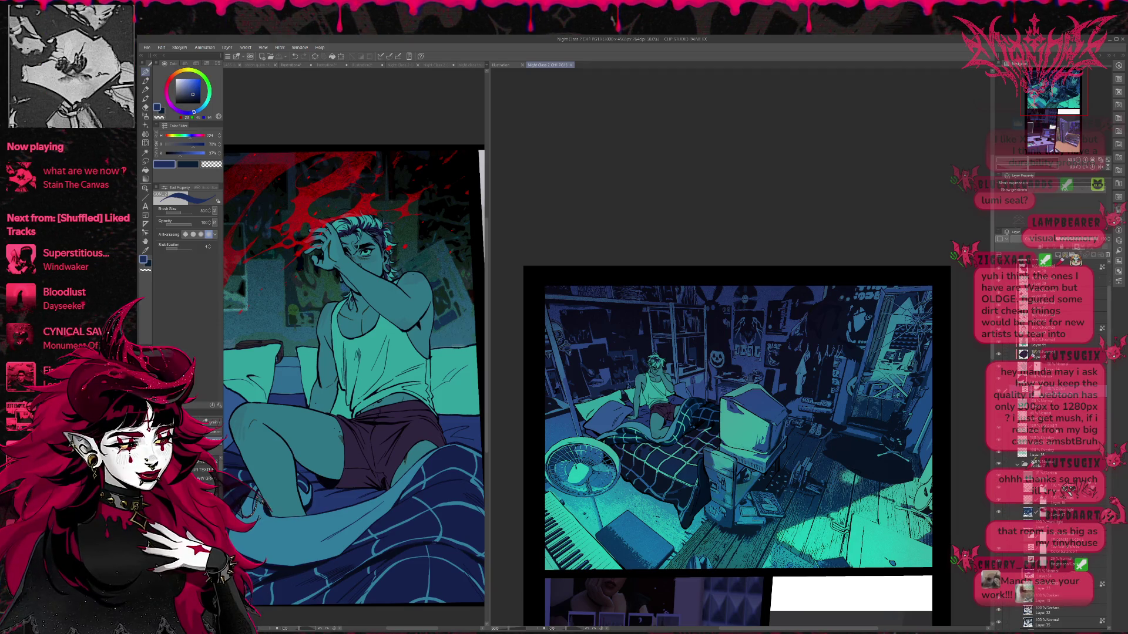
{"action": "scroll", "coordinate": [1051, 353], "scroll_direction": "up", "scroll_amount": 3}
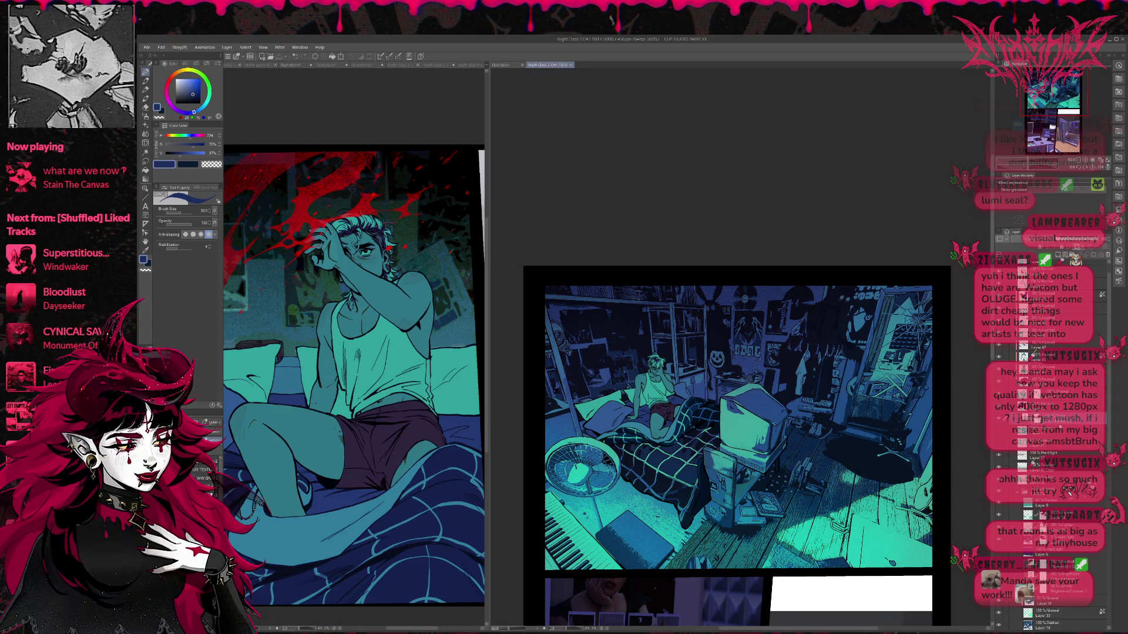
{"action": "scroll", "coordinate": [1057, 422], "scroll_direction": "down", "scroll_amount": 2}
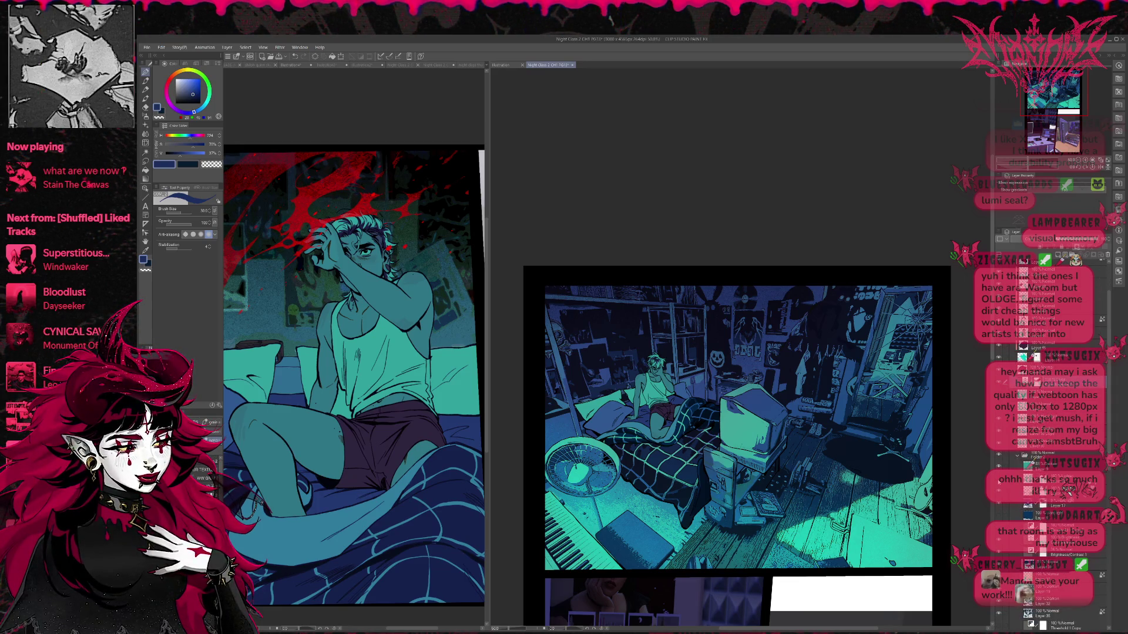
- Toggle the floor and wall lighting layer repeatedly to compare, then select it
{"action": "left_click", "coordinate": [999, 492]}
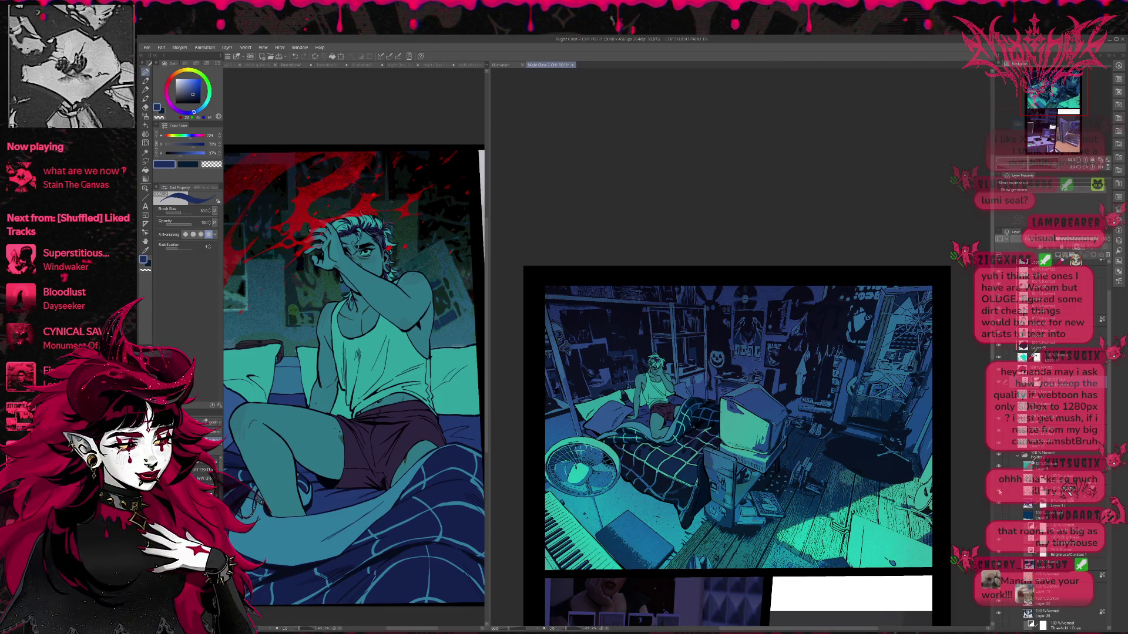
{"action": "left_click", "coordinate": [999, 493]}
{"action": "left_click", "coordinate": [1000, 492]}
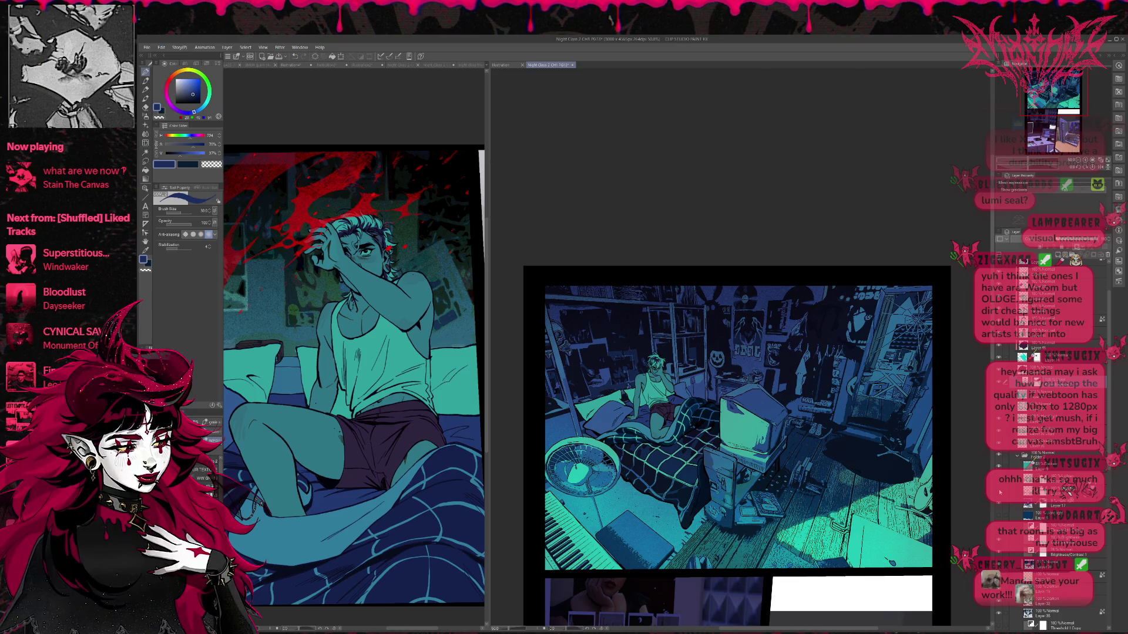
{"action": "left_click", "coordinate": [1000, 492]}
{"action": "left_click", "coordinate": [999, 492]}
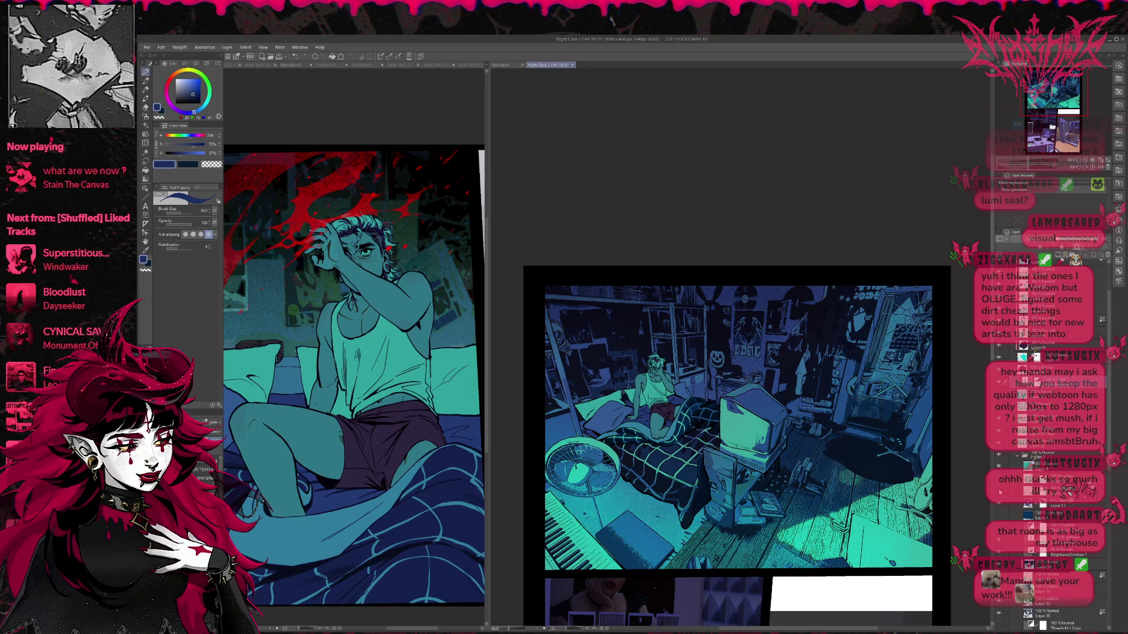
{"action": "left_click", "coordinate": [999, 493]}
{"action": "left_click", "coordinate": [1067, 491]}
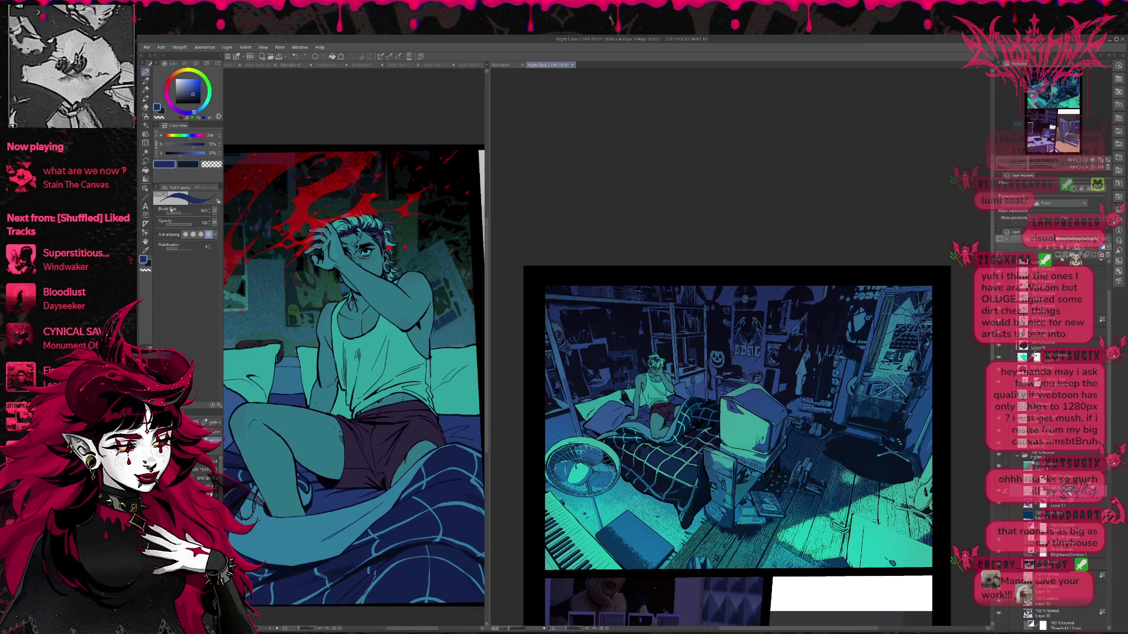
- With the WW GRAIN brush, dab speckles on the margin, the cabinet beside the bed, and the floor
{"action": "left_click", "coordinate": [207, 479]}
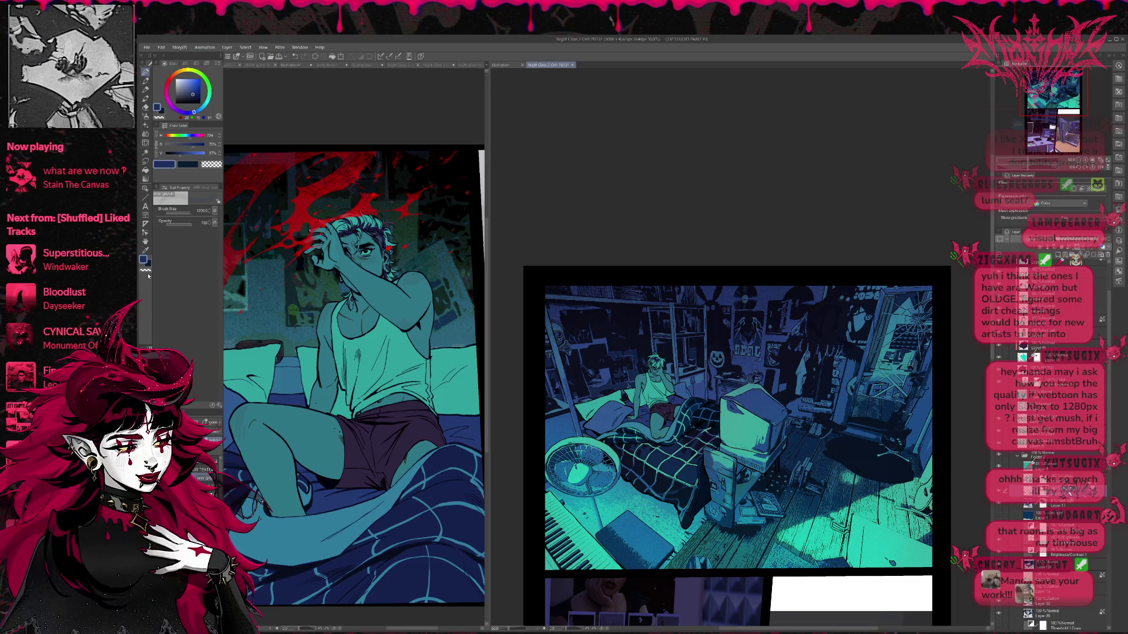
{"action": "left_click_drag", "start_coordinate": [940, 344], "coordinate": [942, 303]}
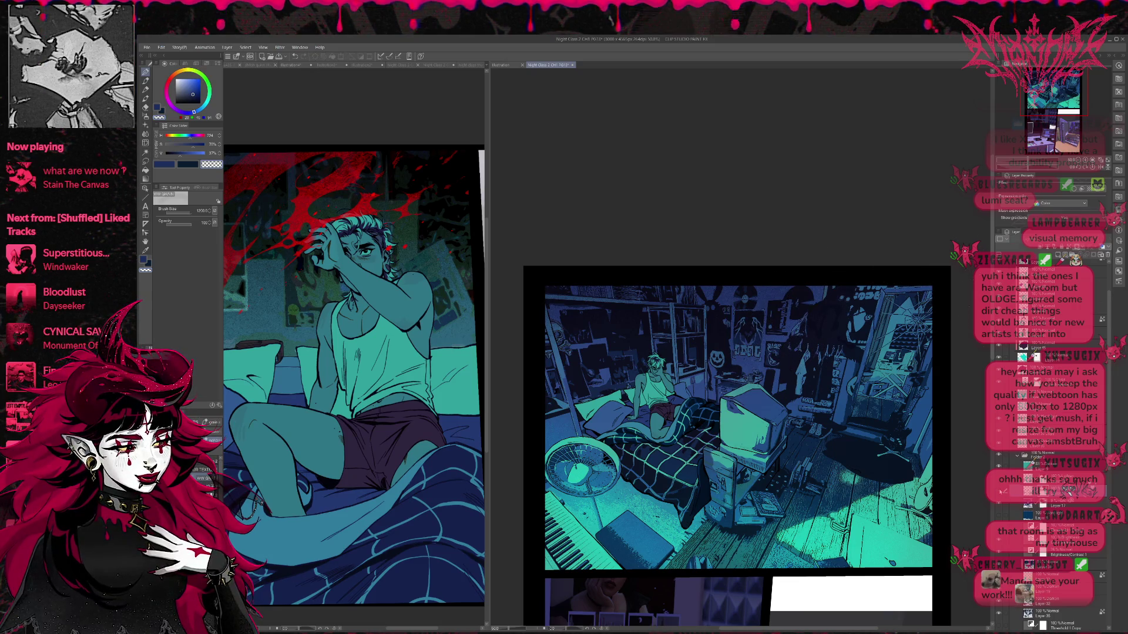
{"action": "left_click_drag", "start_coordinate": [941, 541], "coordinate": [940, 524]}
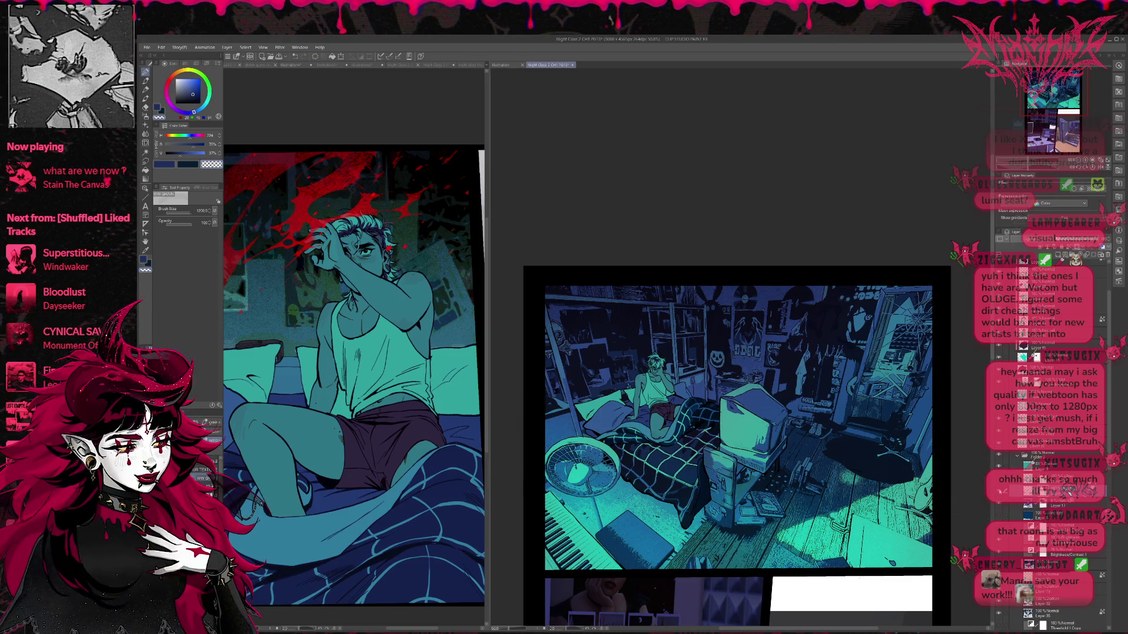
{"action": "mouse_move", "coordinate": [702, 496]}
{"action": "left_mouse_down"}
{"action": "mouse_move", "coordinate": [784, 473]}
{"action": "mouse_move", "coordinate": [771, 477]}
{"action": "left_mouse_up"}
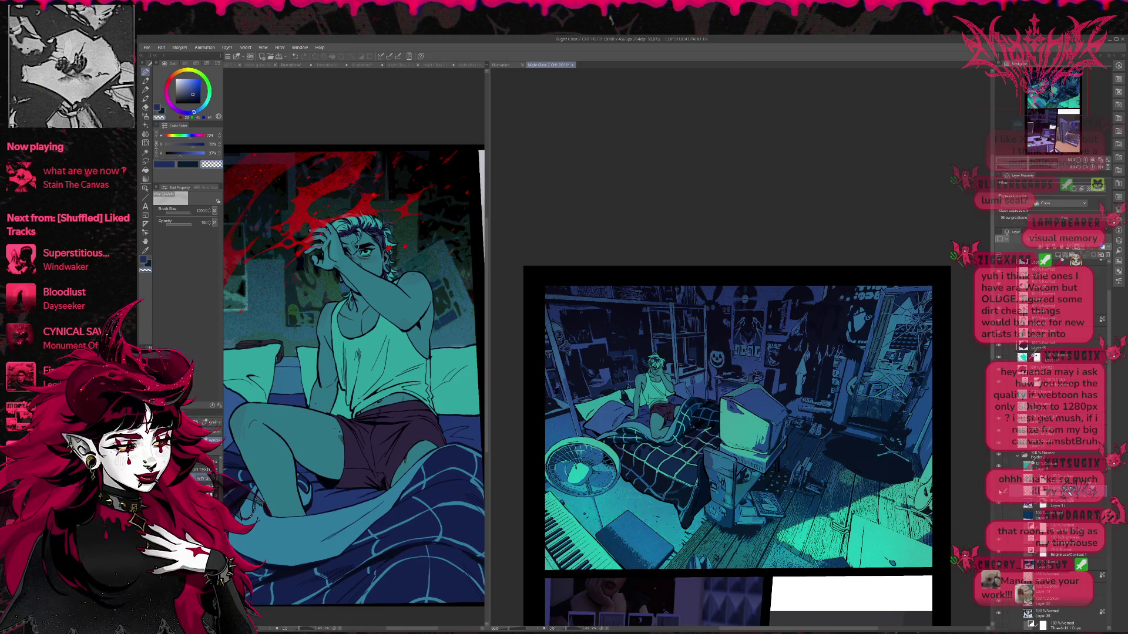
{"action": "left_click_drag", "start_coordinate": [787, 480], "coordinate": [770, 473]}
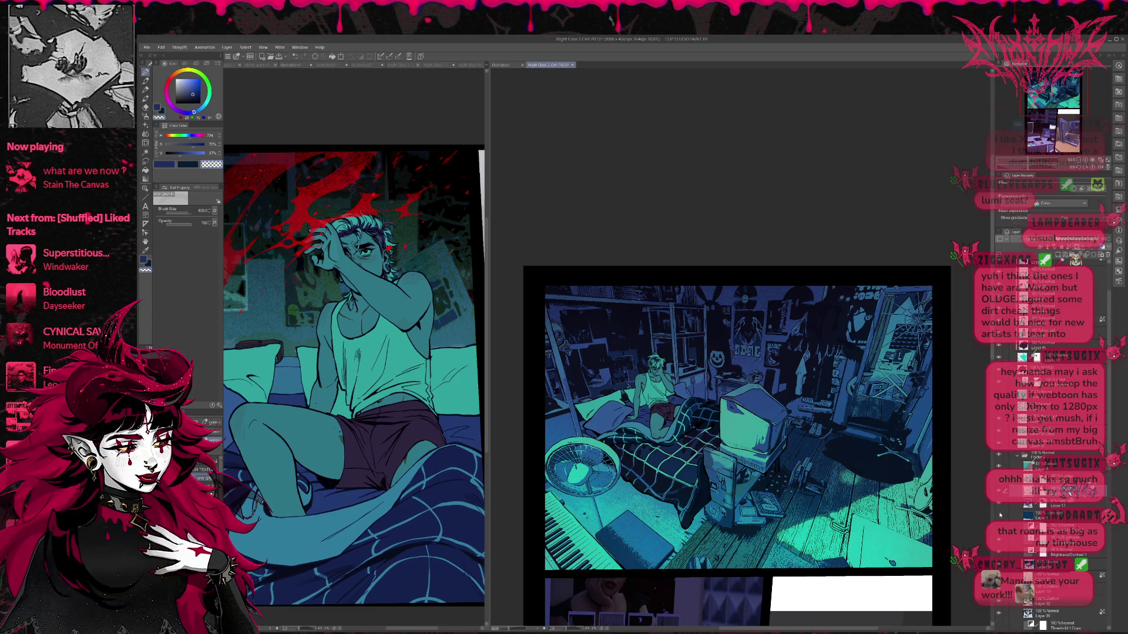
{"action": "left_click", "coordinate": [998, 518]}
- Toggle the teal lighting layers to compare, leaving the fan, floor and monitor area darker
{"action": "left_click", "coordinate": [998, 518]}
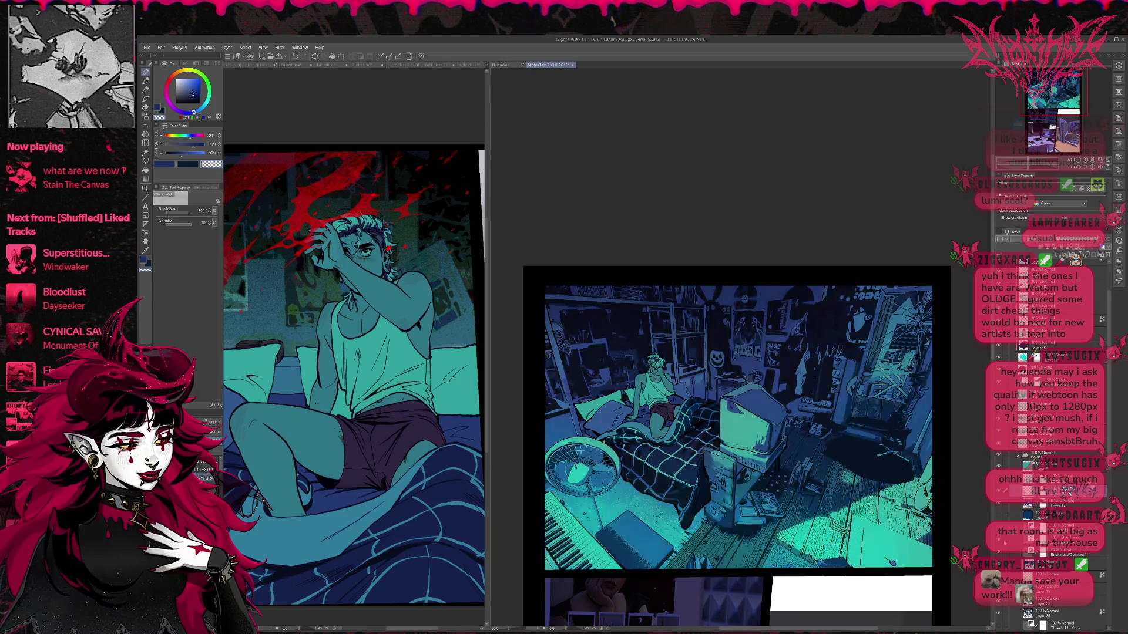
{"action": "left_click", "coordinate": [997, 518]}
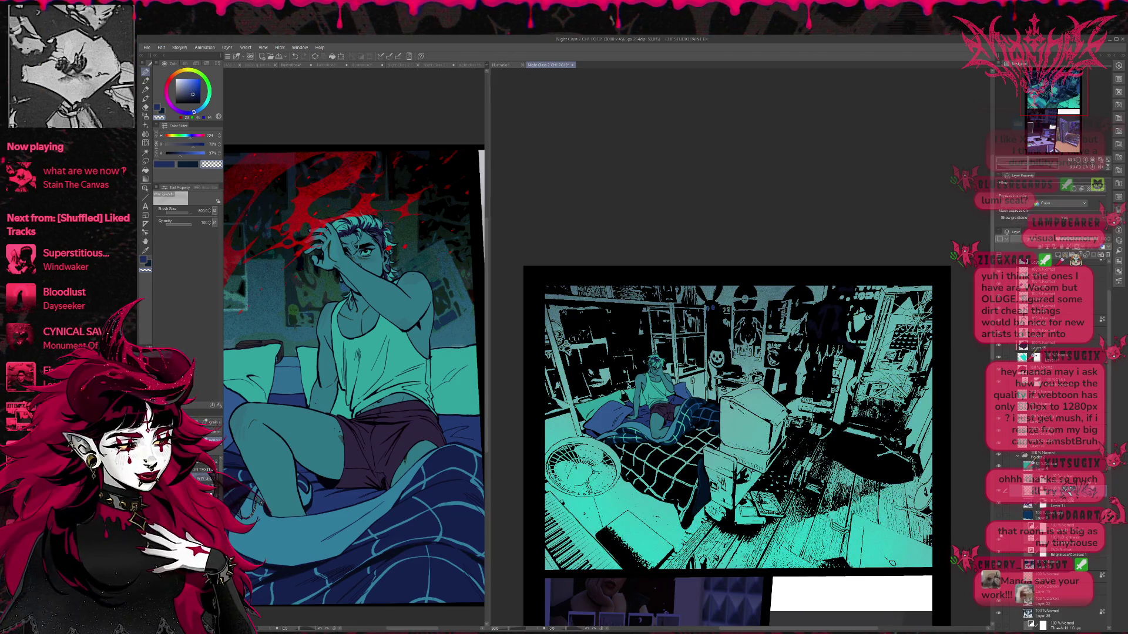
{"action": "left_click", "coordinate": [999, 542]}
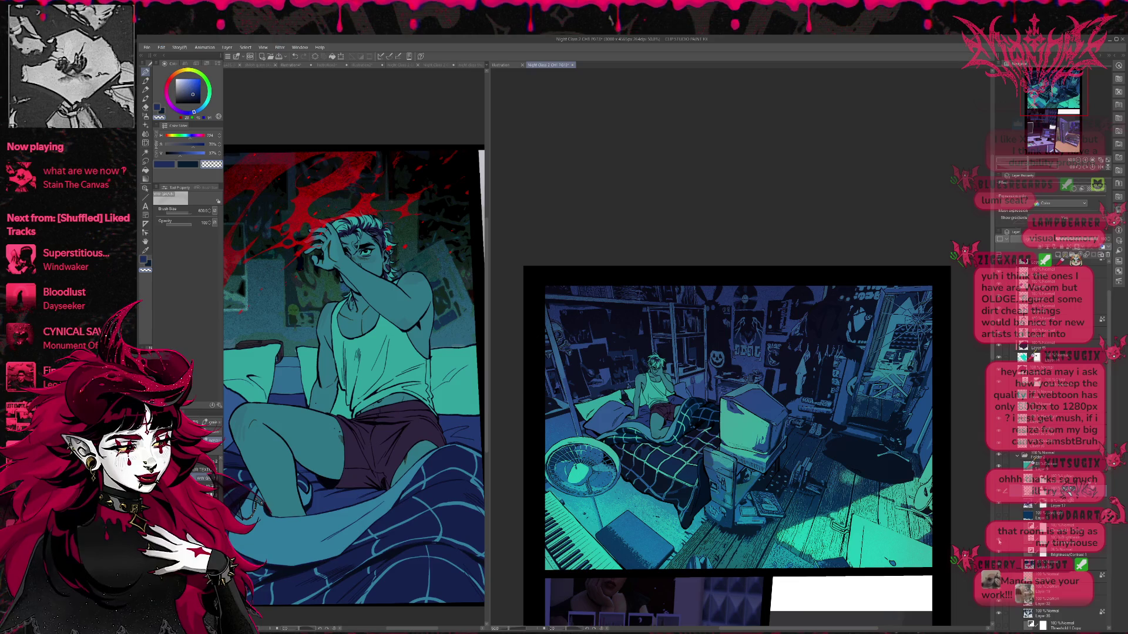
{"action": "left_click", "coordinate": [998, 552]}
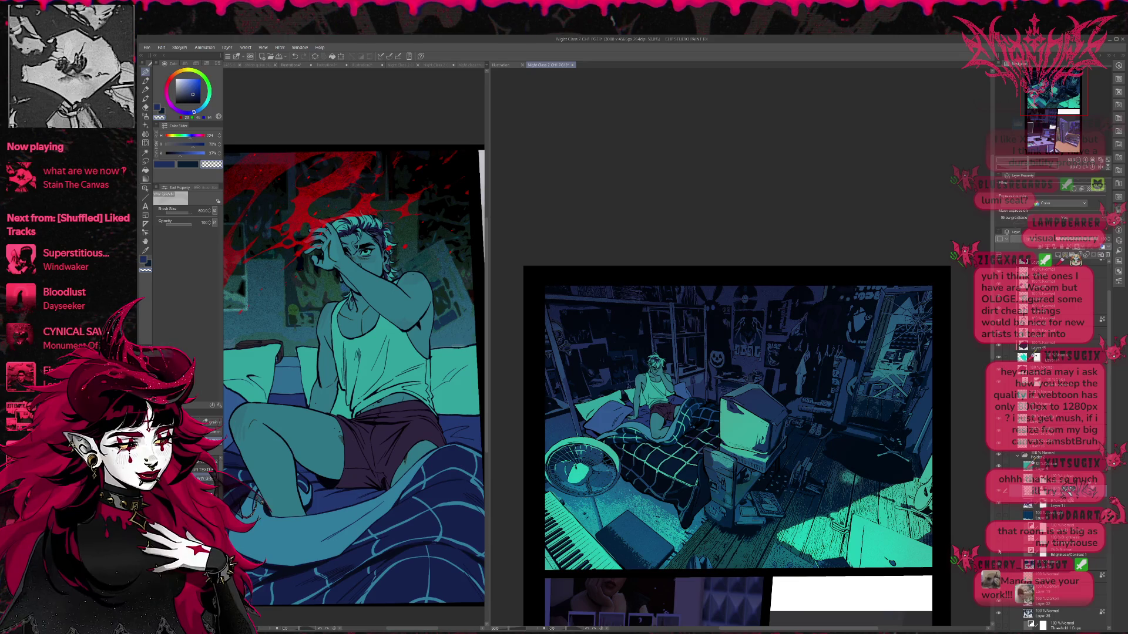
{"action": "left_click", "coordinate": [999, 552]}
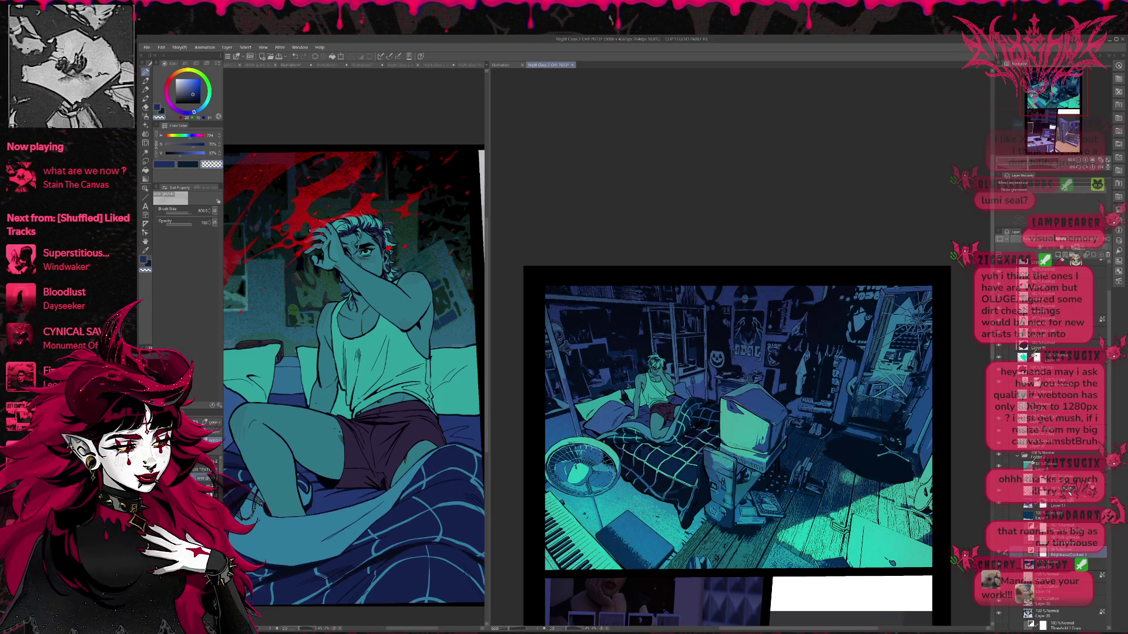
{"action": "left_click", "coordinate": [1062, 243]}
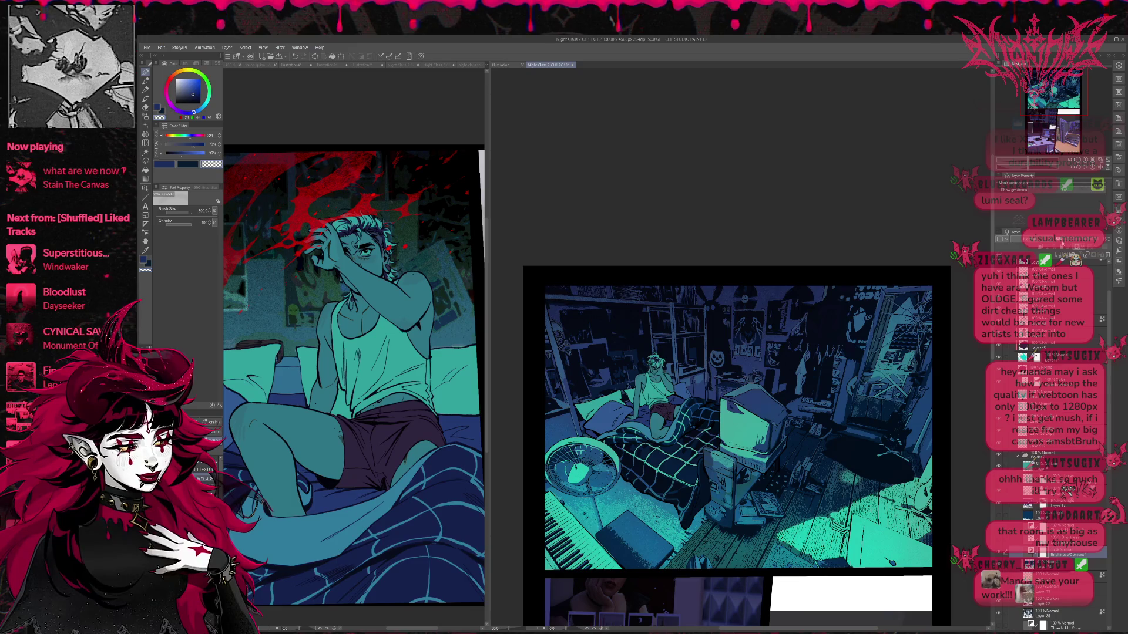
{"action": "left_click", "coordinate": [1062, 243]}
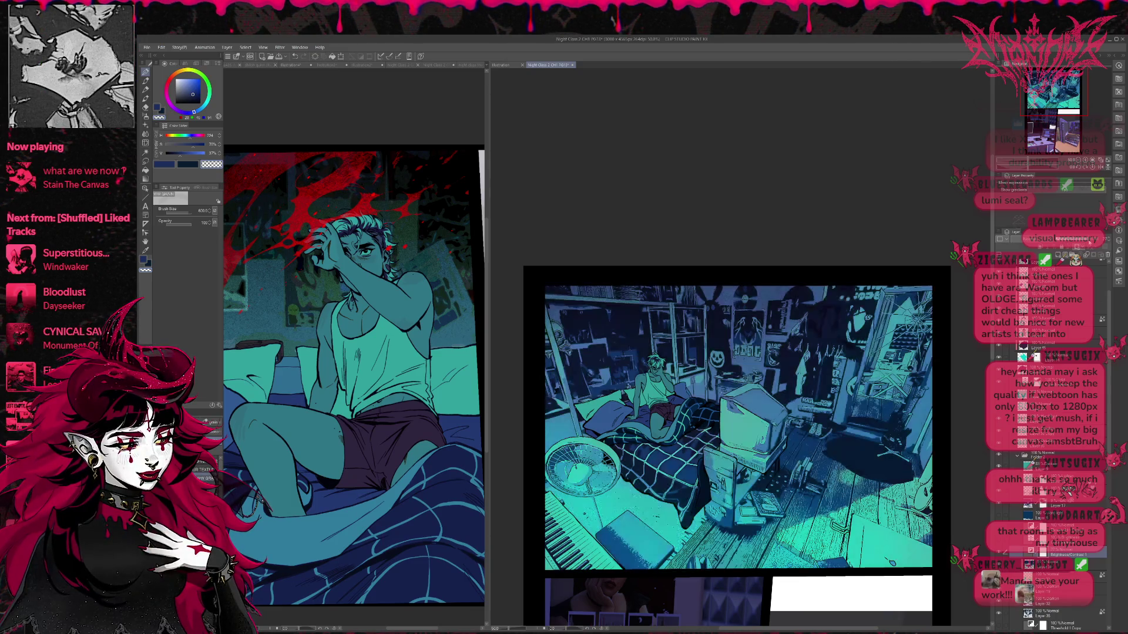
{"action": "left_click", "coordinate": [1062, 243]}
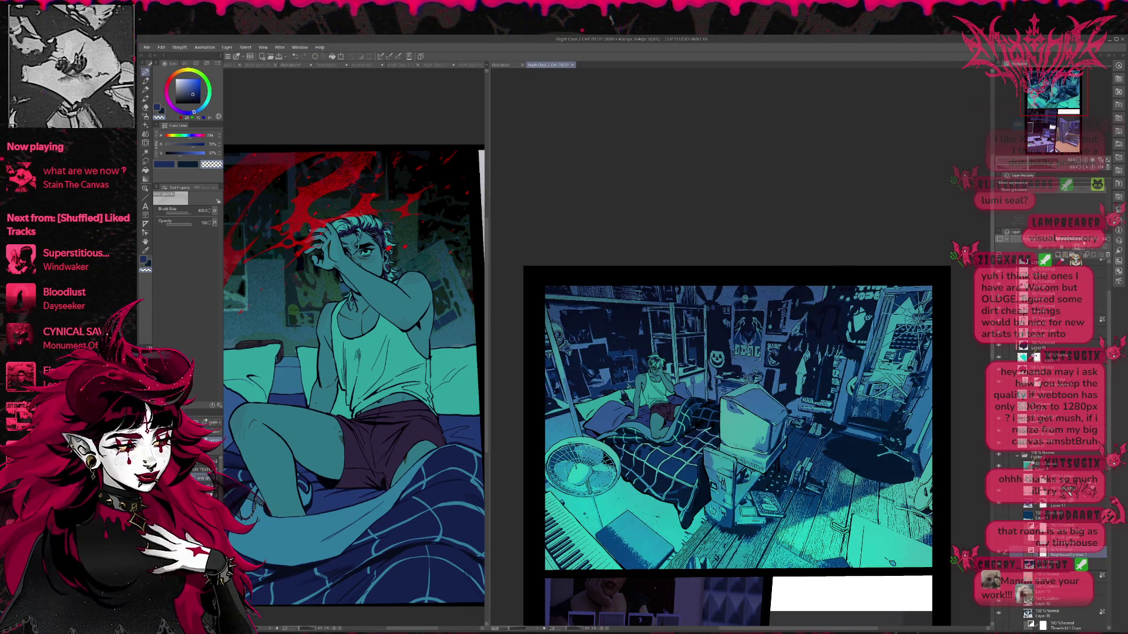
{"action": "scroll", "coordinate": [1052, 411], "scroll_direction": "up", "scroll_amount": 2}
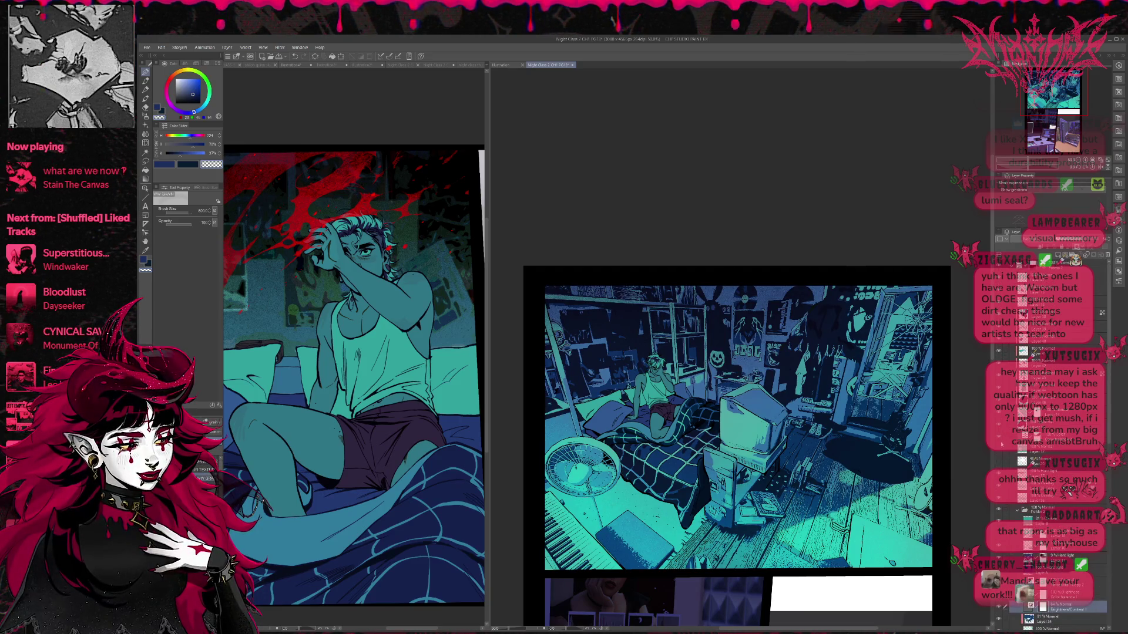
{"action": "left_click", "coordinate": [1062, 243]}
{"action": "left_click", "coordinate": [1062, 243]}
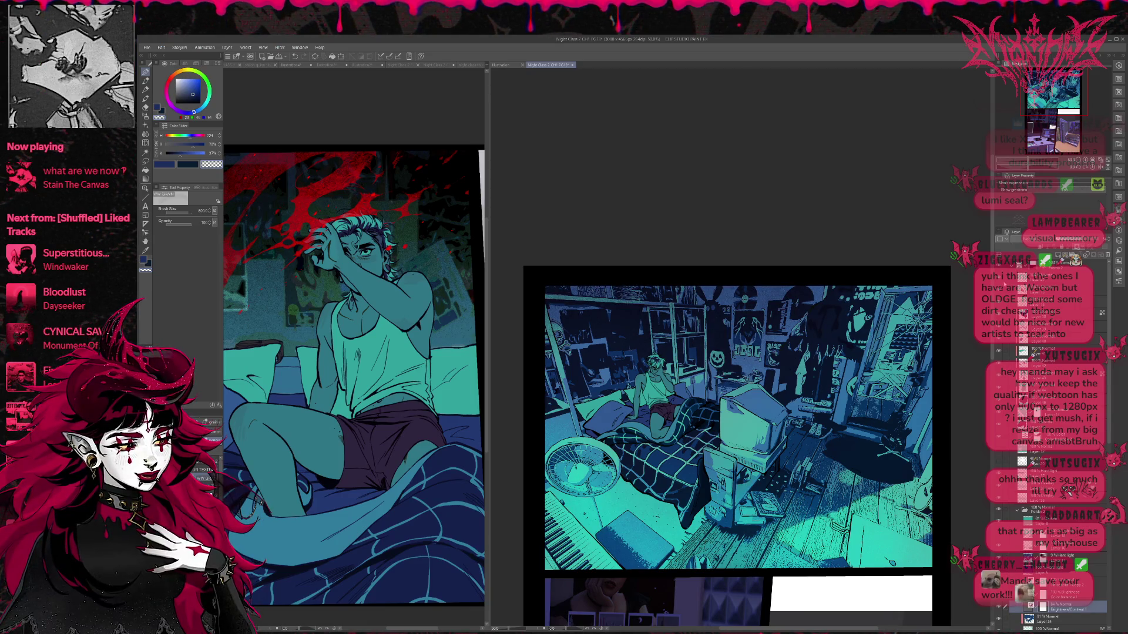
{"action": "left_click", "coordinate": [1063, 243]}
{"action": "left_click", "coordinate": [1062, 243]}
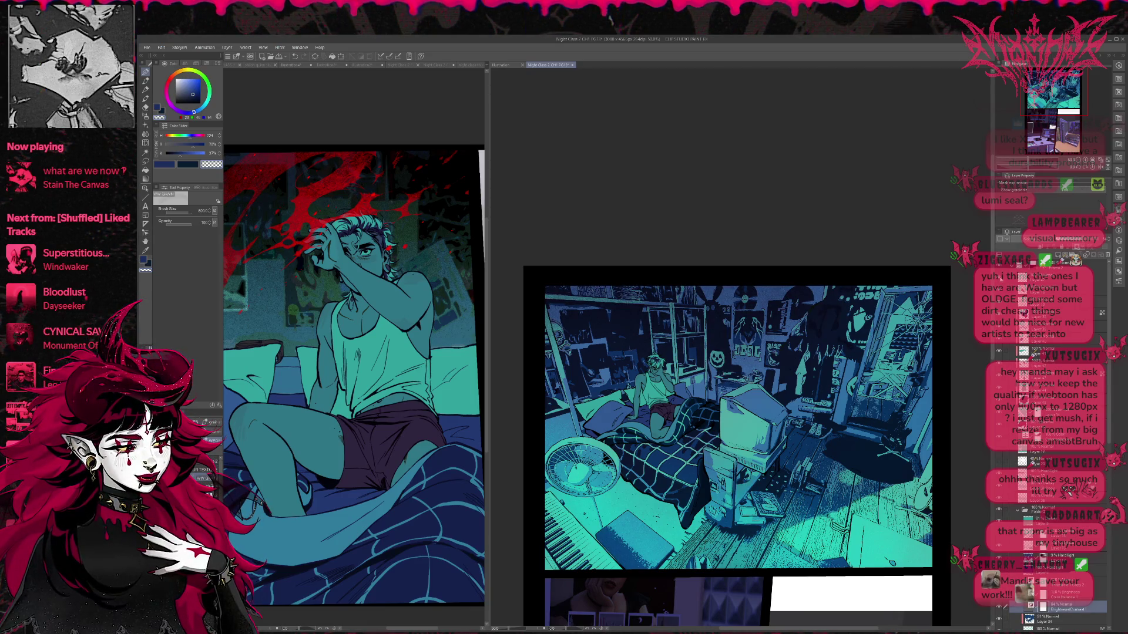
{"action": "left_click", "coordinate": [1051, 278]}
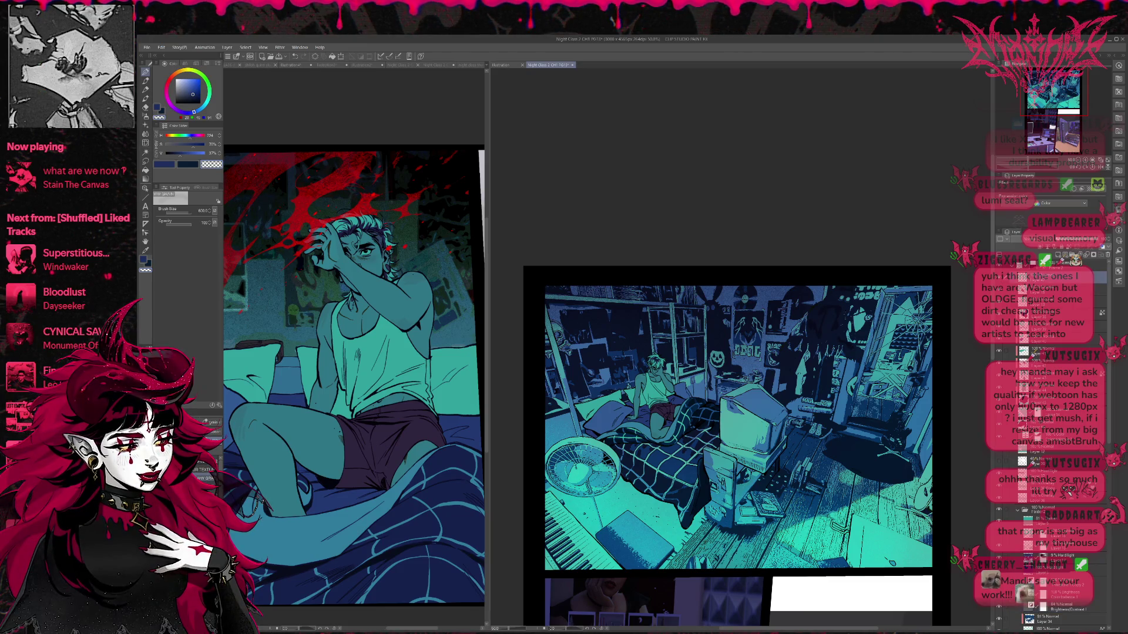
{"action": "scroll", "coordinate": [1052, 411], "scroll_direction": "down", "scroll_amount": 2}
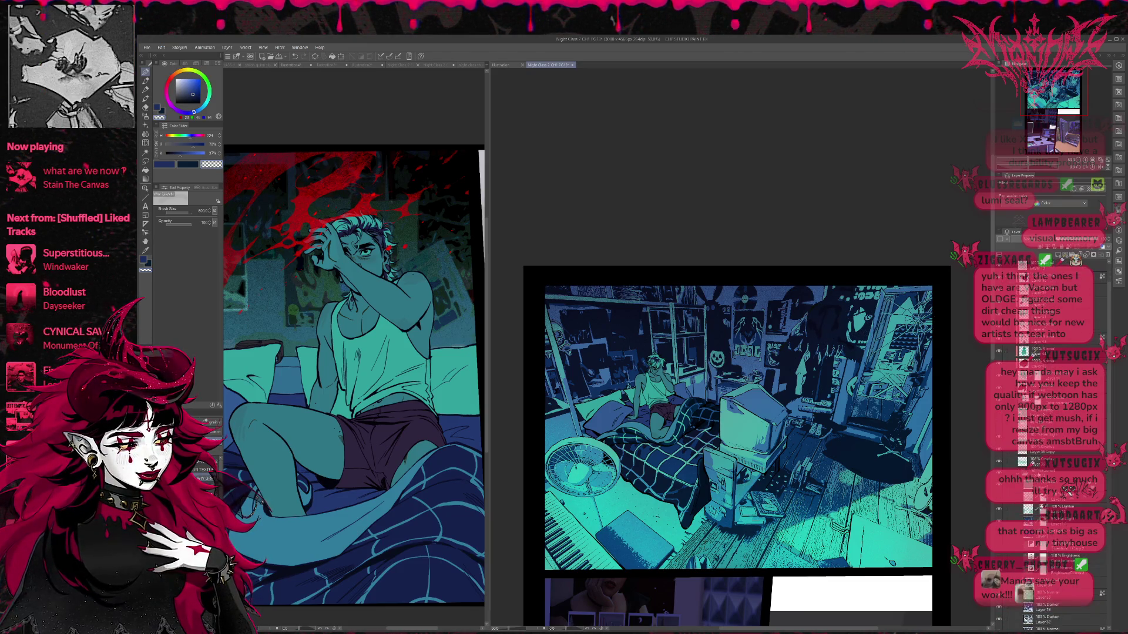
{"action": "scroll", "coordinate": [1051, 411], "scroll_direction": "down", "scroll_amount": 2}
{"action": "scroll", "coordinate": [1052, 411], "scroll_direction": "down", "scroll_amount": 3}
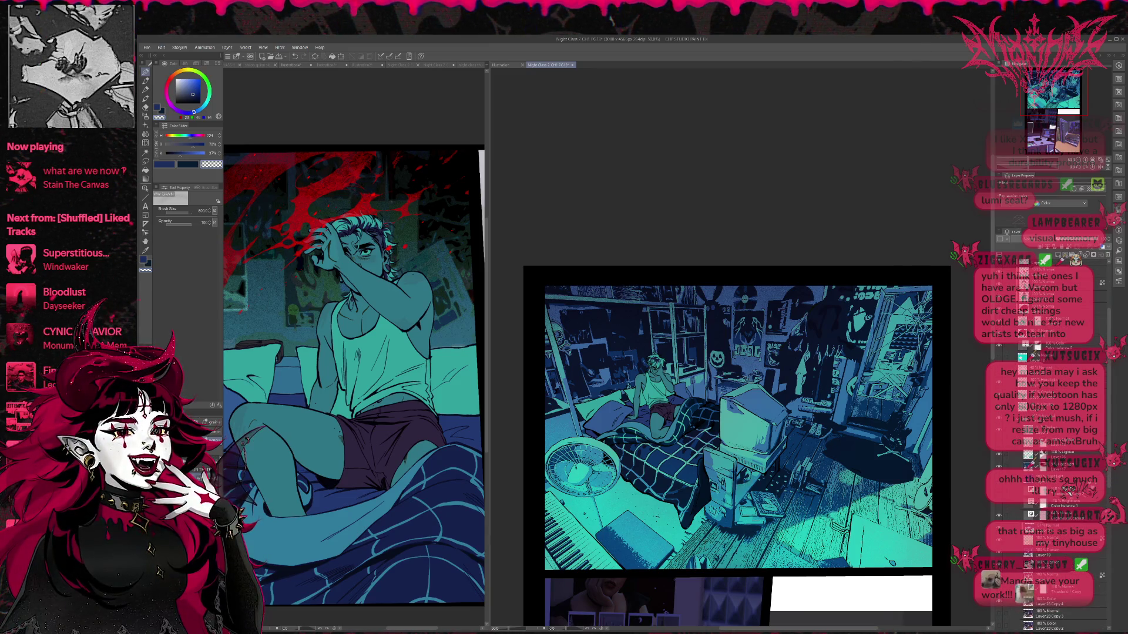
{"action": "left_click", "coordinate": [999, 564]}
{"action": "left_click", "coordinate": [999, 565]}
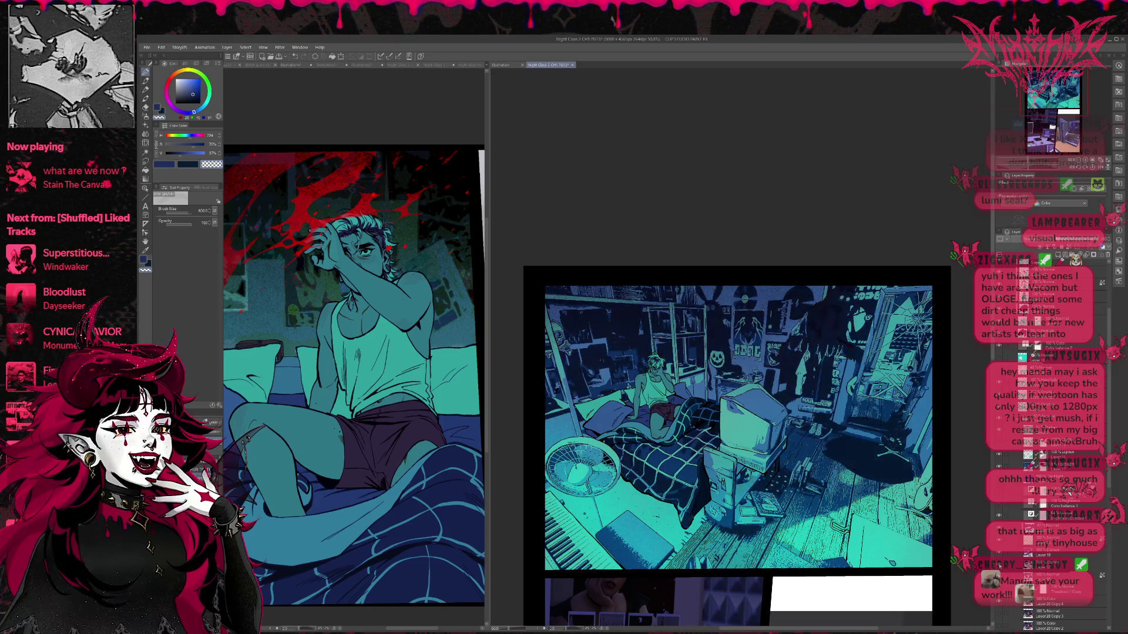
{"action": "left_click", "coordinate": [1040, 564]}
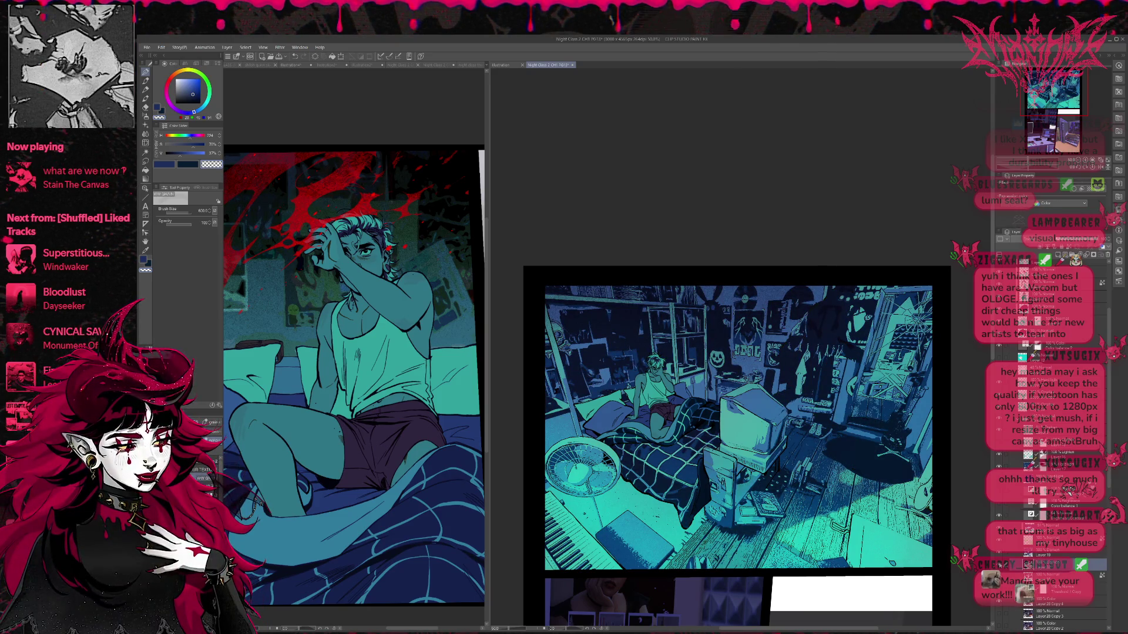
{"action": "left_click", "coordinate": [998, 565]}
{"action": "left_click", "coordinate": [999, 564]}
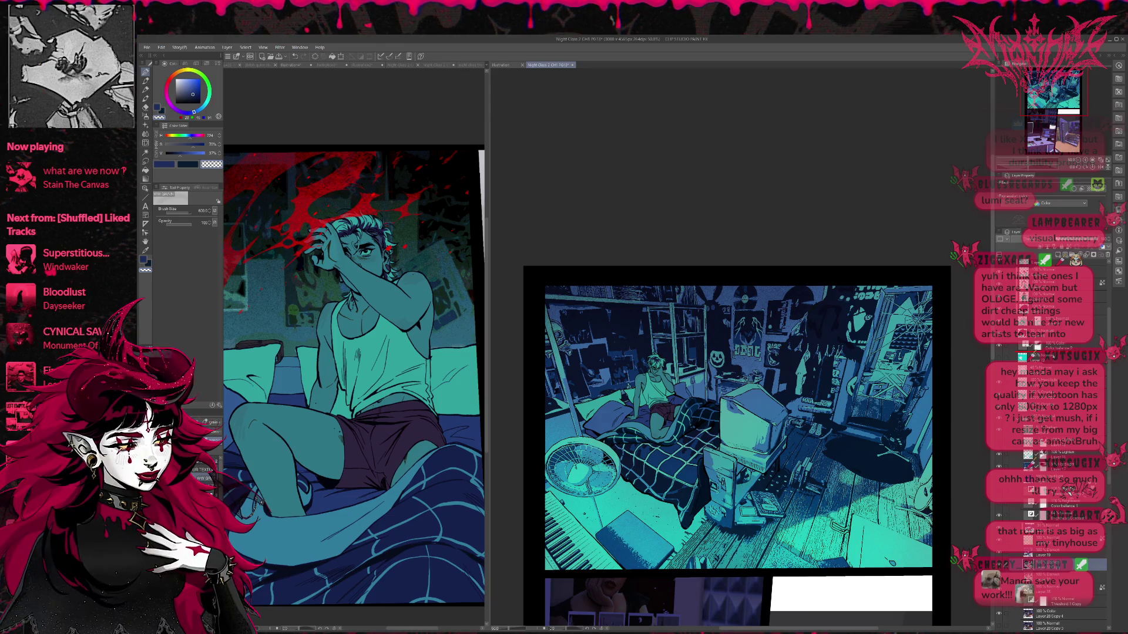
{"action": "left_click", "coordinate": [1052, 342]}
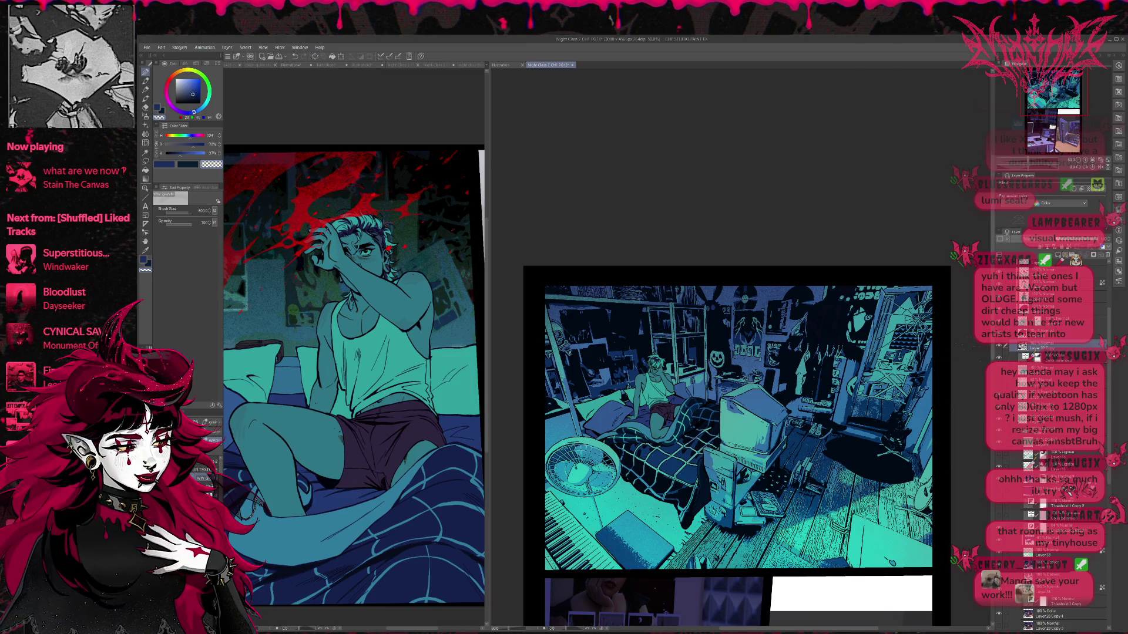
{"action": "left_click", "coordinate": [1000, 349]}
{"action": "left_click", "coordinate": [1000, 349]}
{"action": "left_click", "coordinate": [1000, 349]}
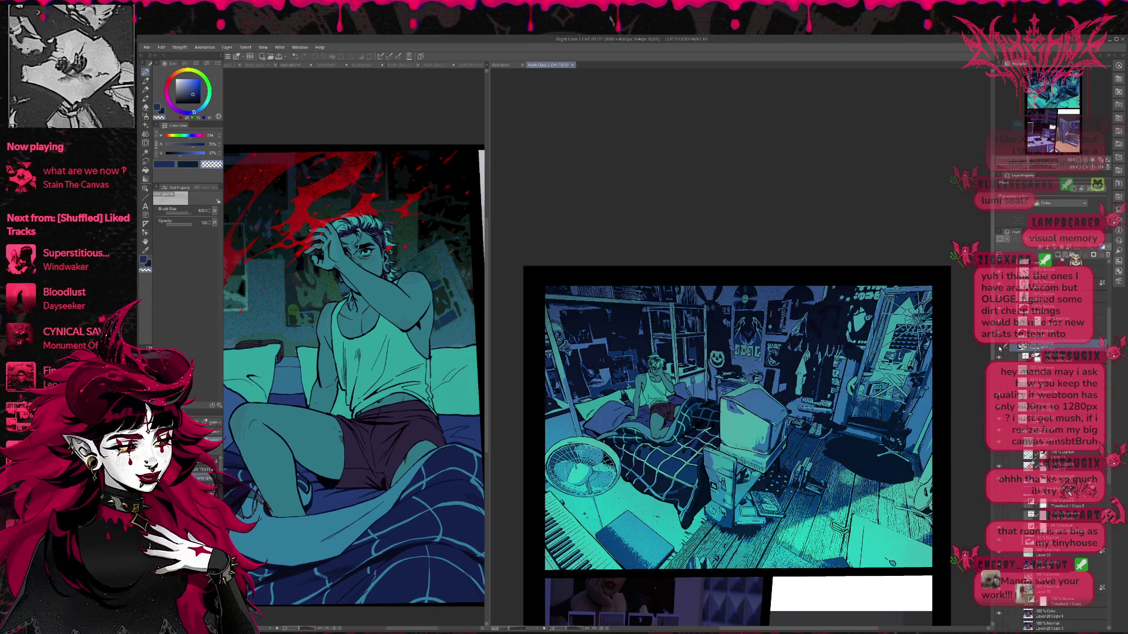
{"action": "key", "text": "ctrl+minus"}
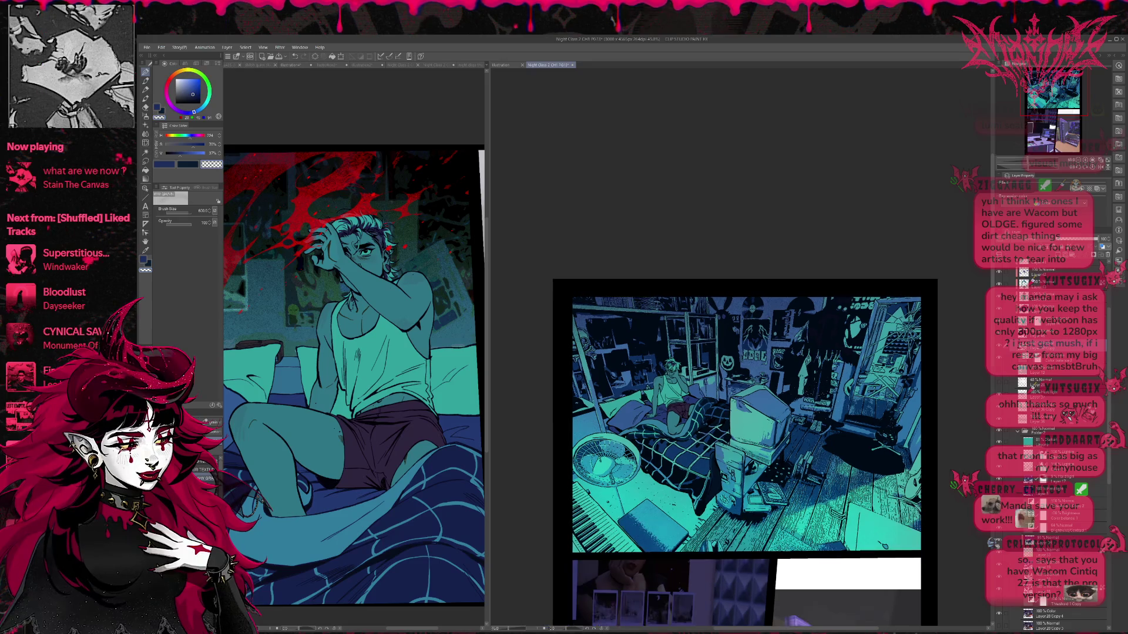
- Compare the room lighting layer on and off, then add a layer mask to it
{"action": "left_click_drag", "start_coordinate": [855, 377], "coordinate": [862, 407]}
{"action": "left_click", "coordinate": [1000, 349]}
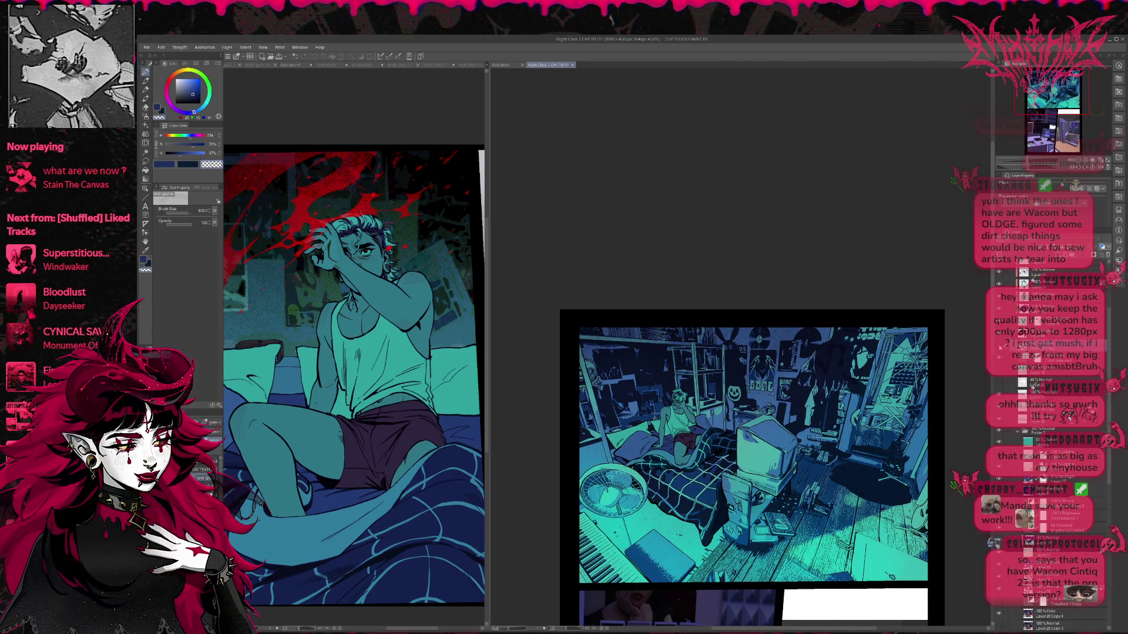
{"action": "left_click", "coordinate": [1000, 348]}
{"action": "left_click", "coordinate": [1090, 263]}
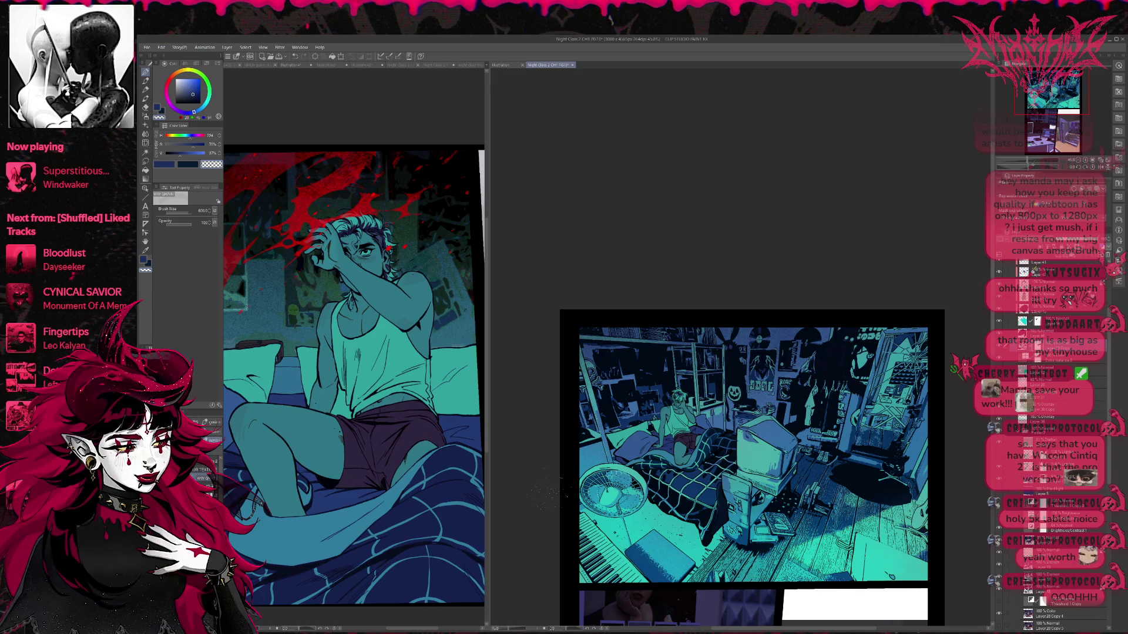
{"action": "left_click", "coordinate": [1051, 347]}
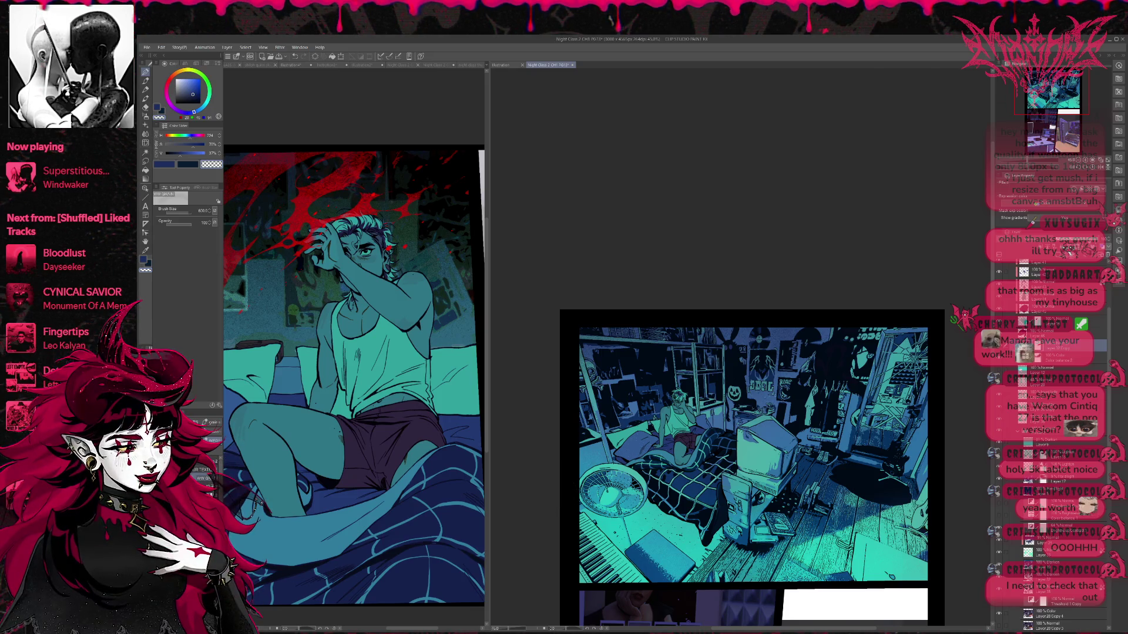
- Select the seated figure layers and group them into a new folder with Ctrl+G
{"action": "scroll", "coordinate": [1052, 446], "scroll_direction": "down", "scroll_amount": 5}
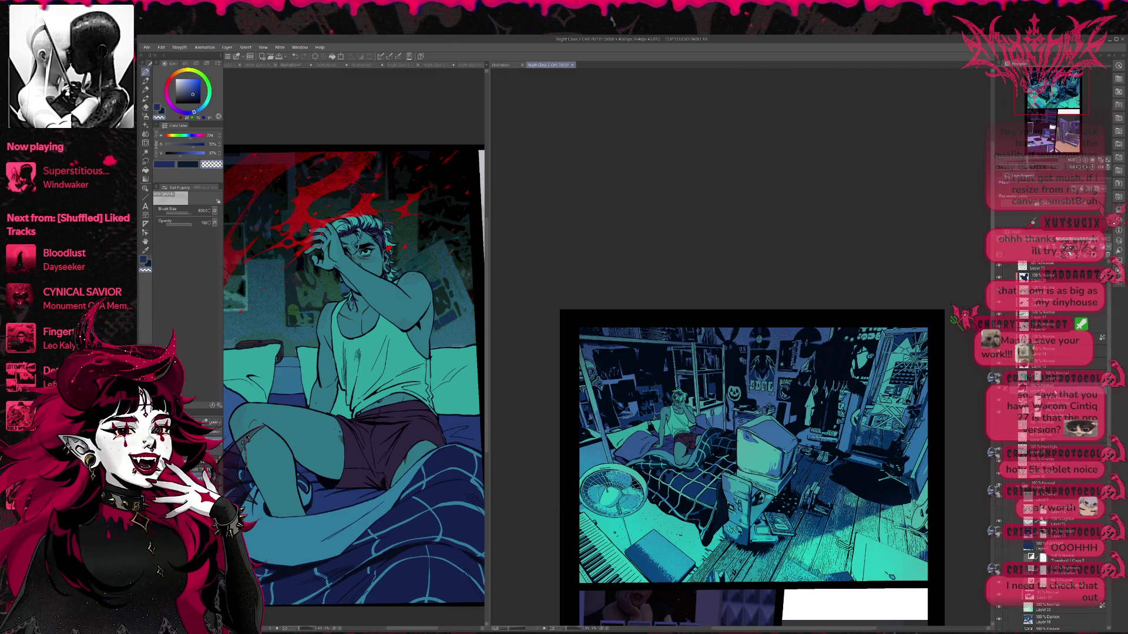
{"action": "scroll", "coordinate": [1001, 428], "scroll_direction": "down", "scroll_amount": 5}
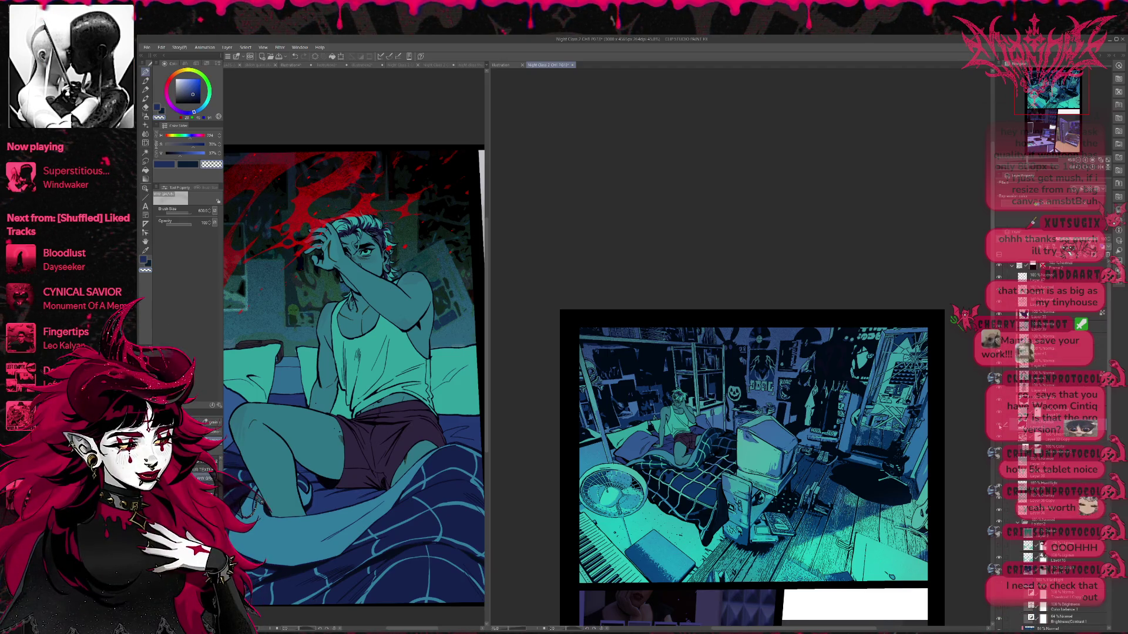
{"action": "left_click", "coordinate": [1053, 417]}
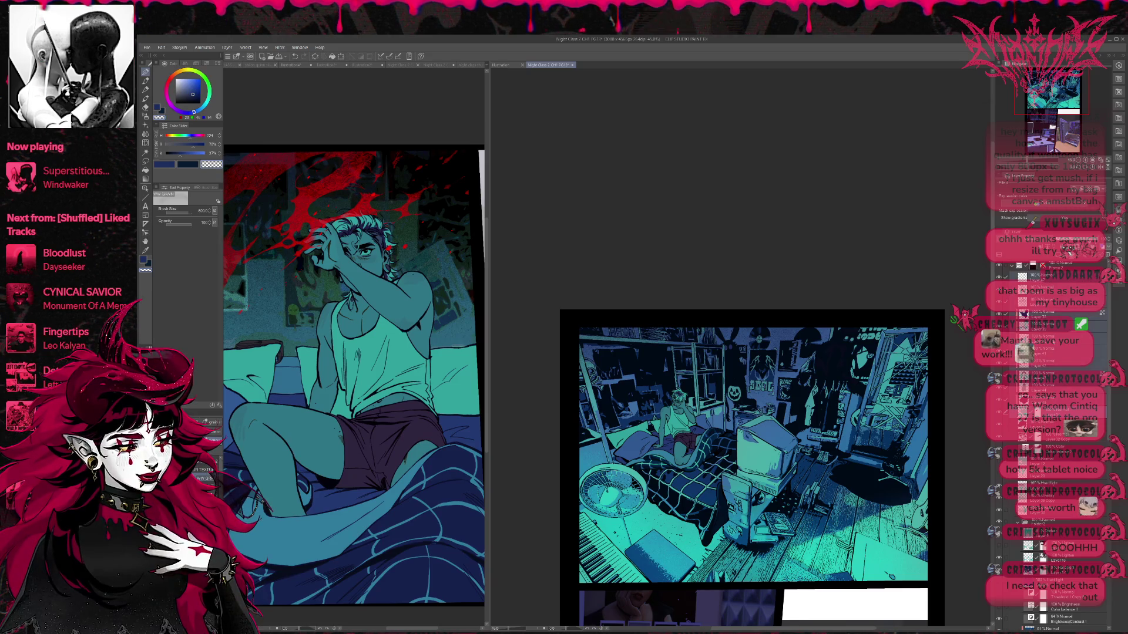
{"action": "left_click", "coordinate": [1032, 306]}
{"action": "left_click", "coordinate": [1037, 279], "text": "shift"}
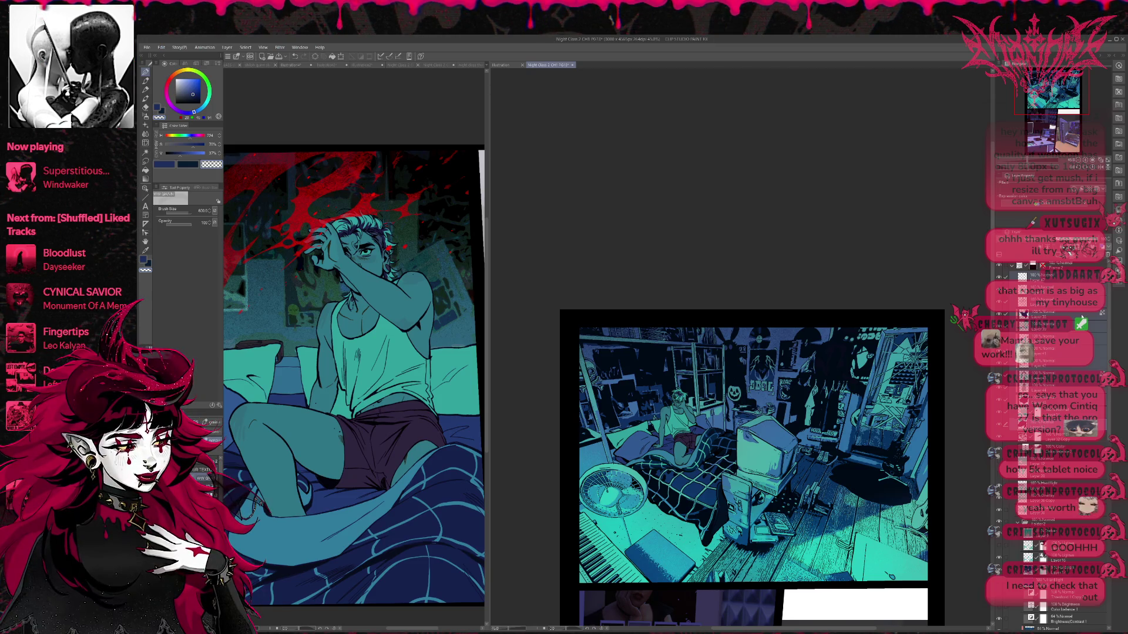
{"action": "key", "text": "ctrl+g"}
- Hide and show the new figure folder to check its contents, then collapse it
{"action": "left_click", "coordinate": [1000, 278]}
{"action": "left_click", "coordinate": [999, 278]}
{"action": "left_click", "coordinate": [1000, 278]}
{"action": "left_click", "coordinate": [999, 279]}
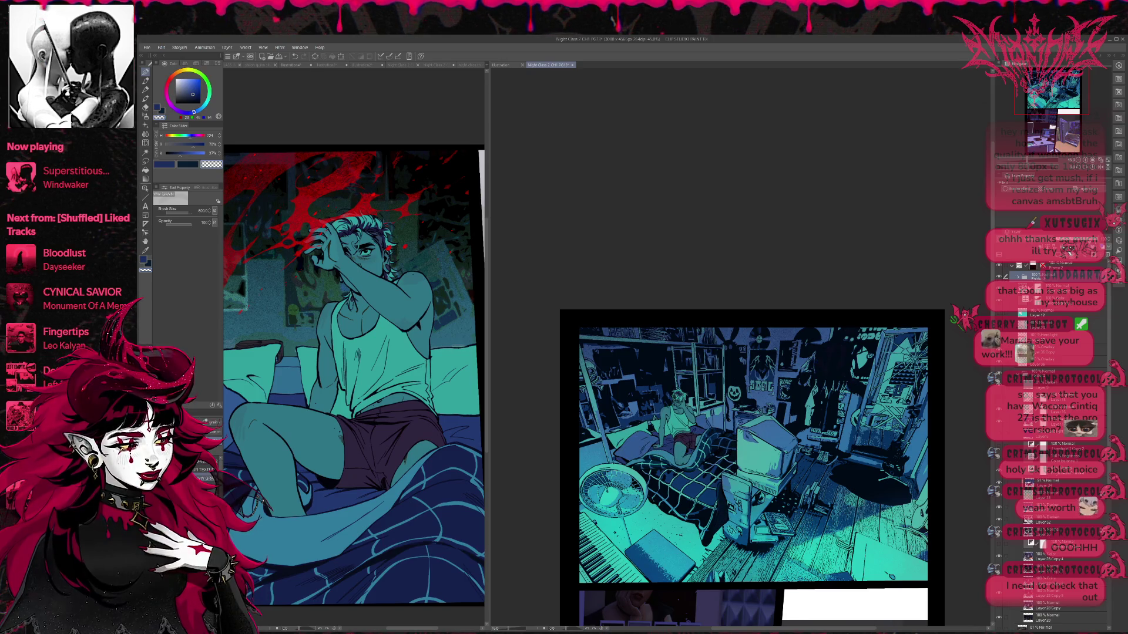
{"action": "left_click", "coordinate": [1046, 276]}
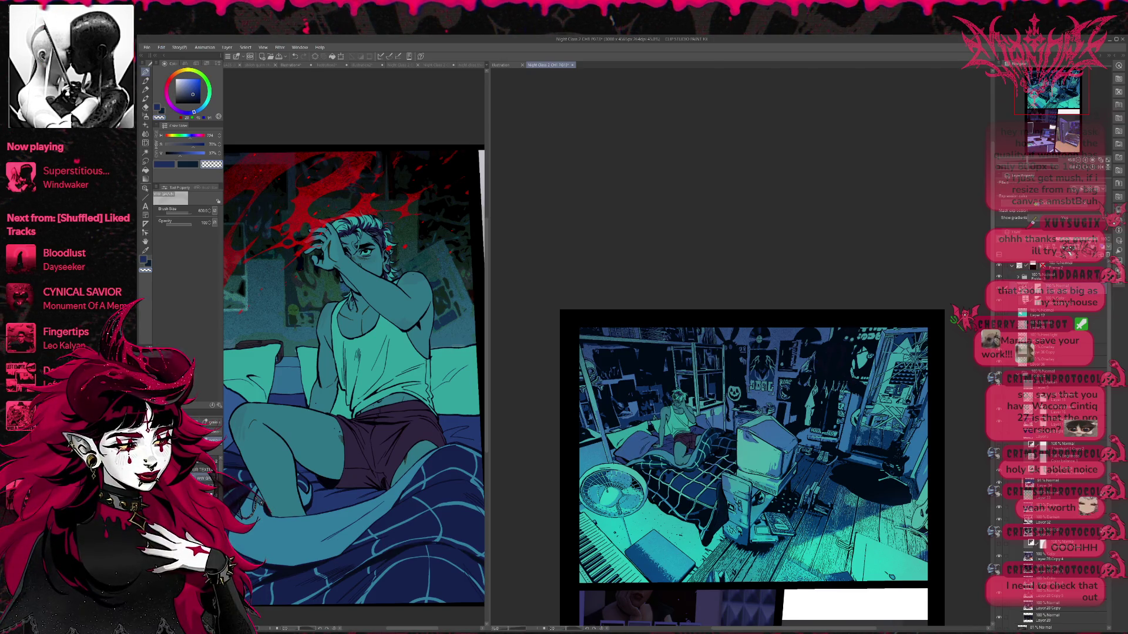
{"action": "left_click", "coordinate": [1012, 367]}
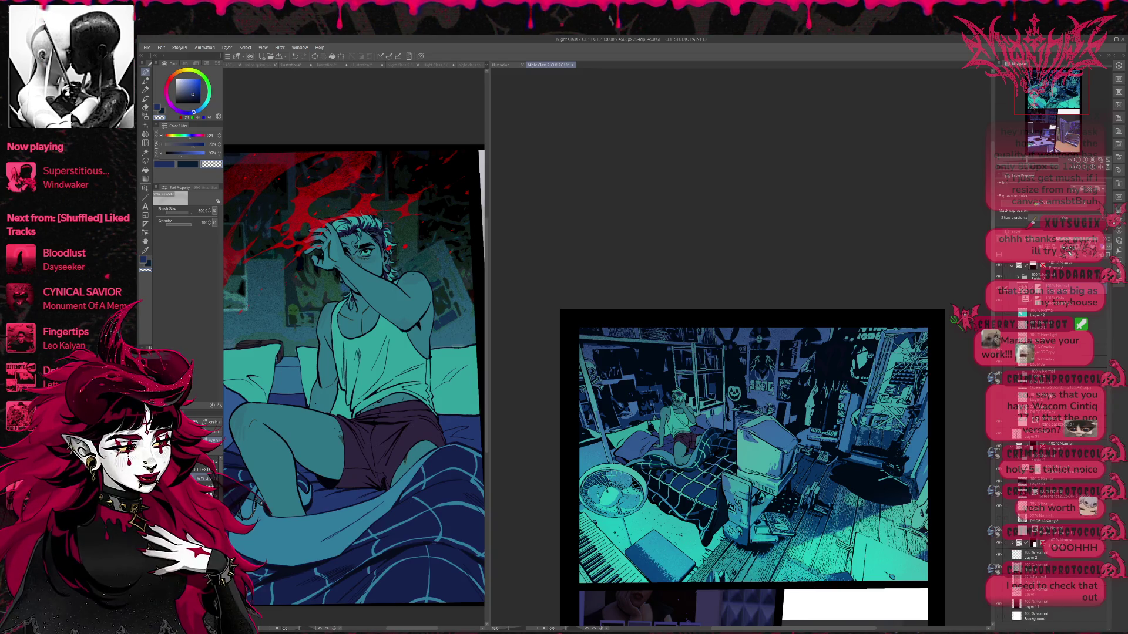
- Expand the Frame 2 folder, toggle room layers to compare lighting, and open Gaussian Blur on the room art
{"action": "left_click", "coordinate": [1060, 263]}
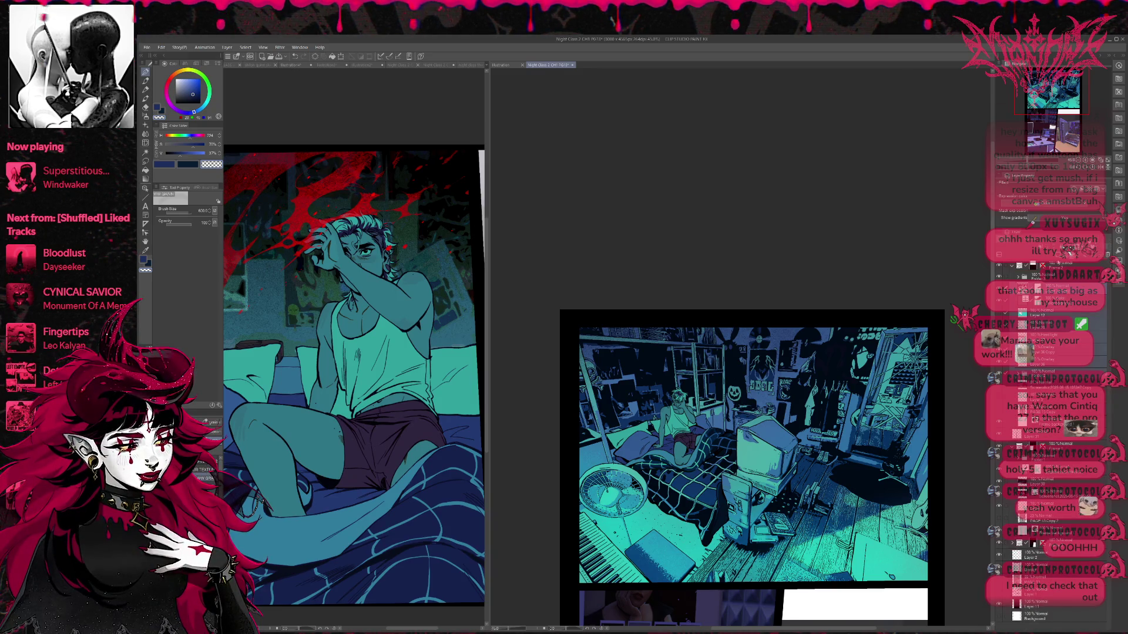
{"action": "left_click", "coordinate": [1012, 310]}
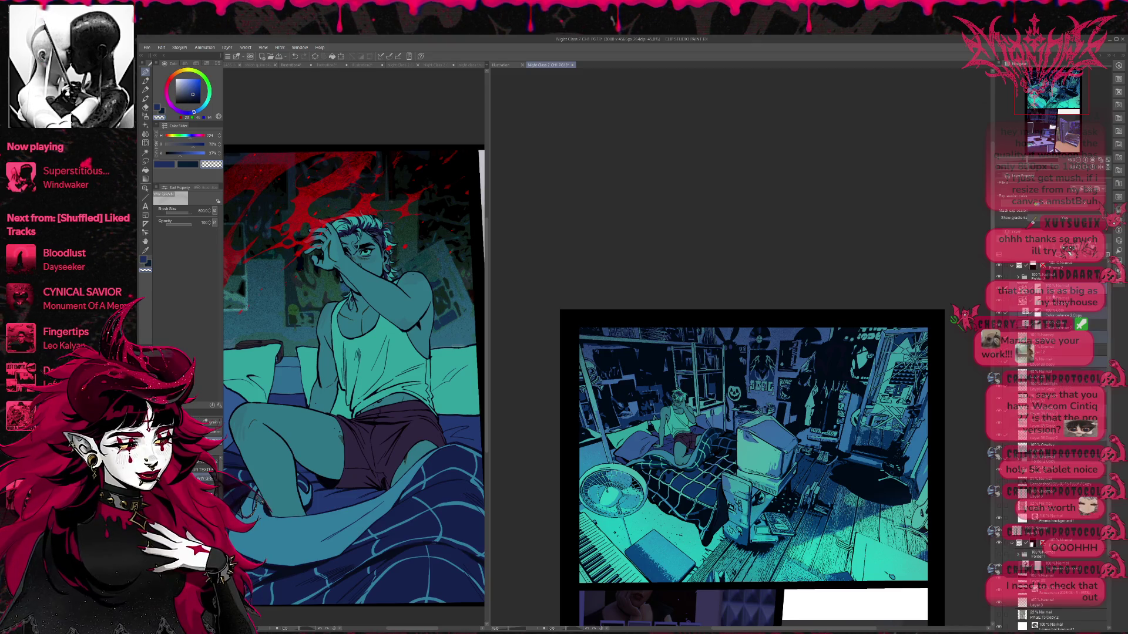
{"action": "left_click", "coordinate": [1088, 339]}
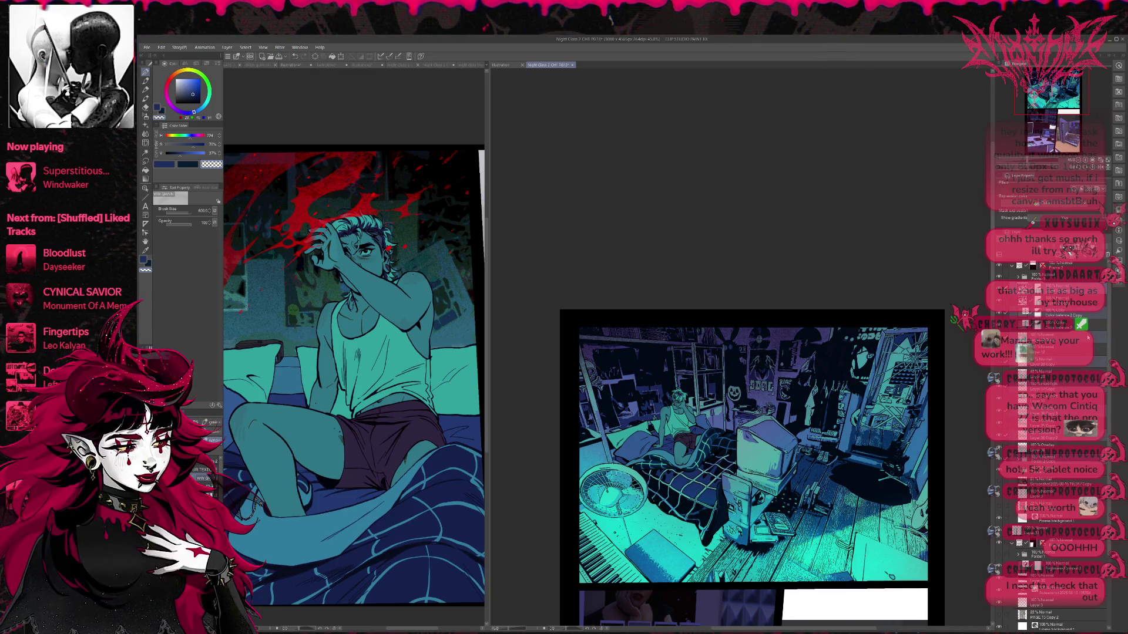
{"action": "left_click", "coordinate": [1089, 332]}
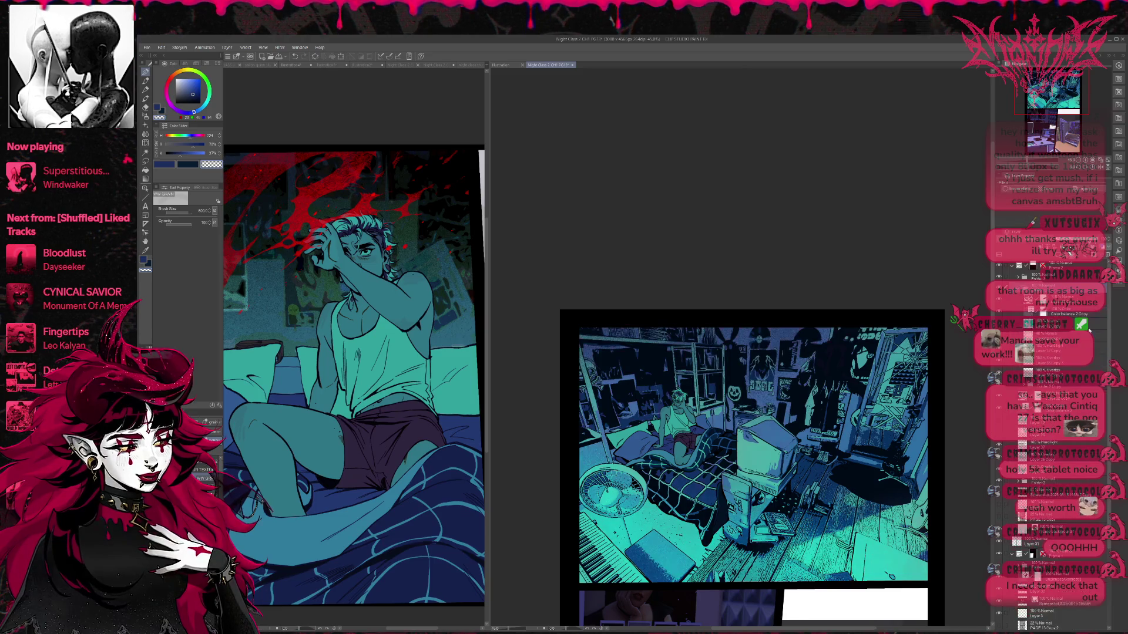
{"action": "scroll", "coordinate": [1016, 534], "scroll_direction": "down", "scroll_amount": 3}
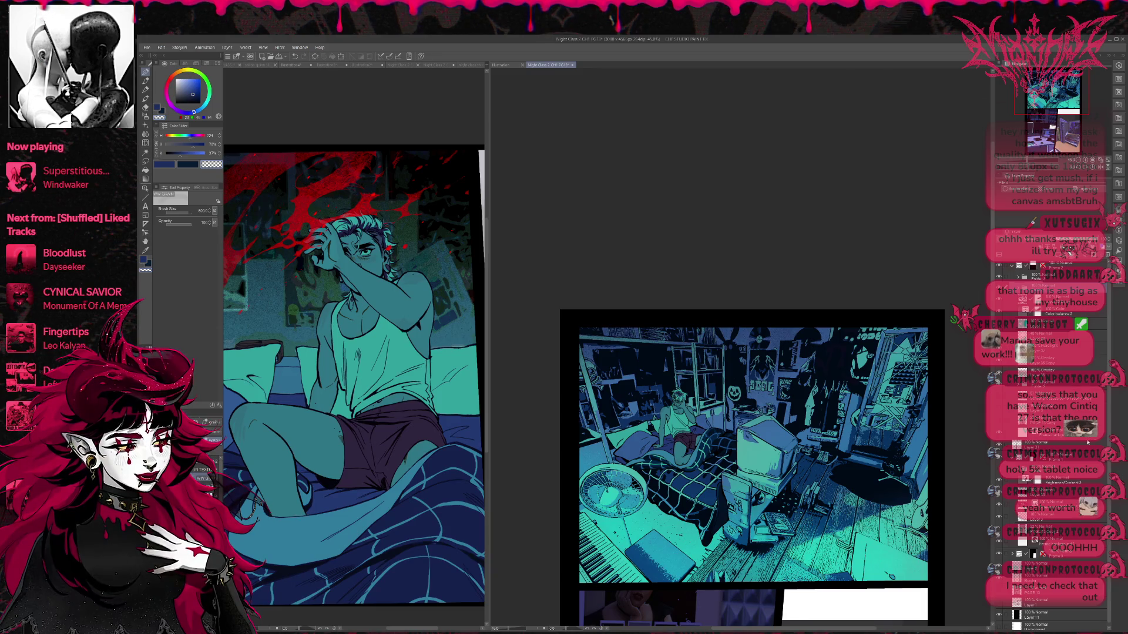
{"action": "left_click", "coordinate": [1022, 534]}
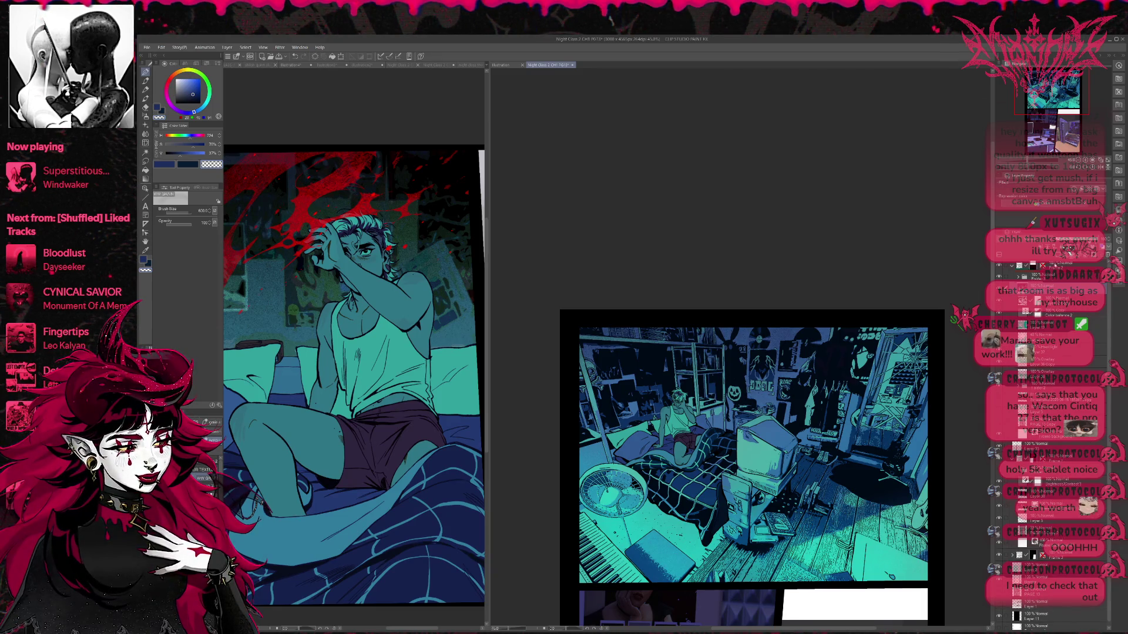
{"action": "left_click", "coordinate": [1021, 534]}
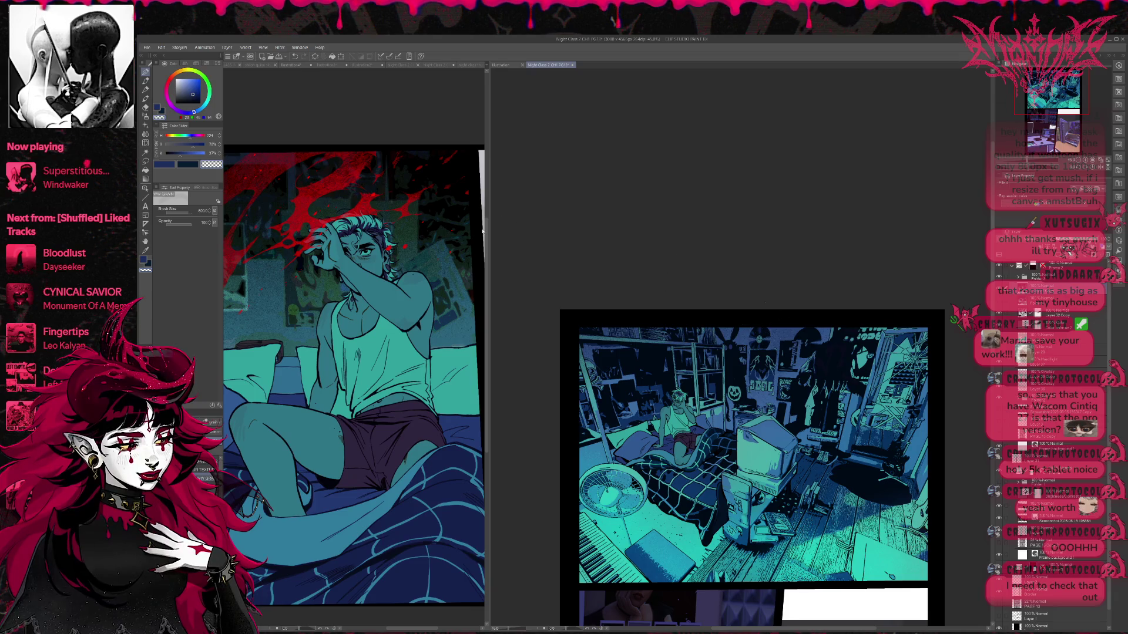
{"action": "left_click", "coordinate": [353, 101]}
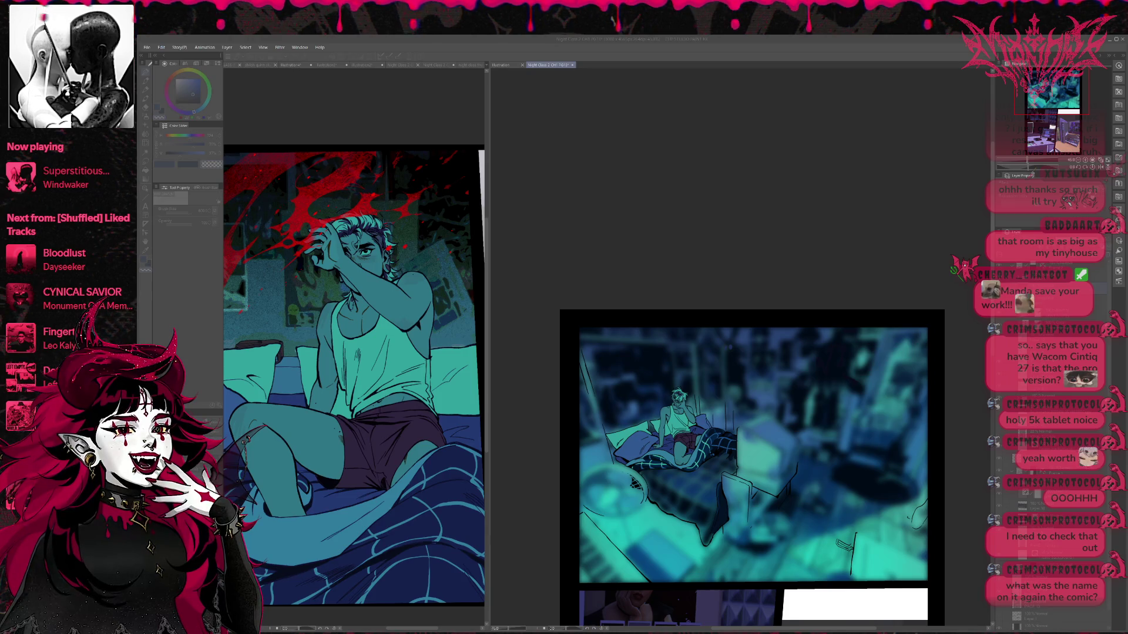
- Cancel the Gaussian Blur so the bedroom panel's detail stays crisp
{"action": "left_click", "coordinate": [297, 444]}
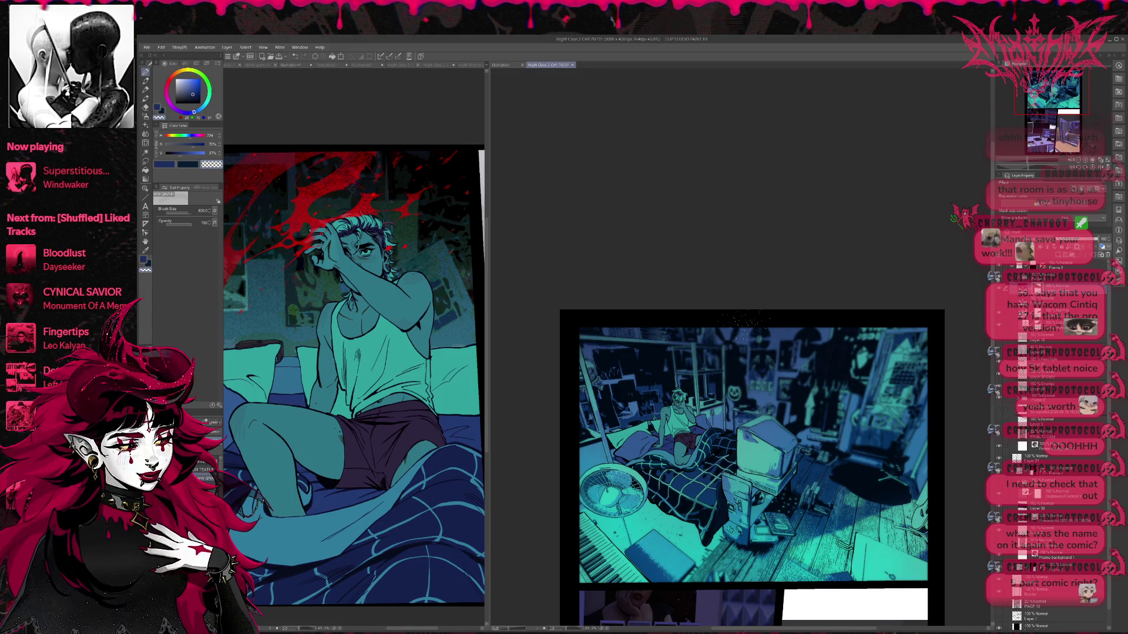
- Switch back to the main blue colour, expand the room folder and show the hidden detail layer
{"action": "key", "text": "c"}
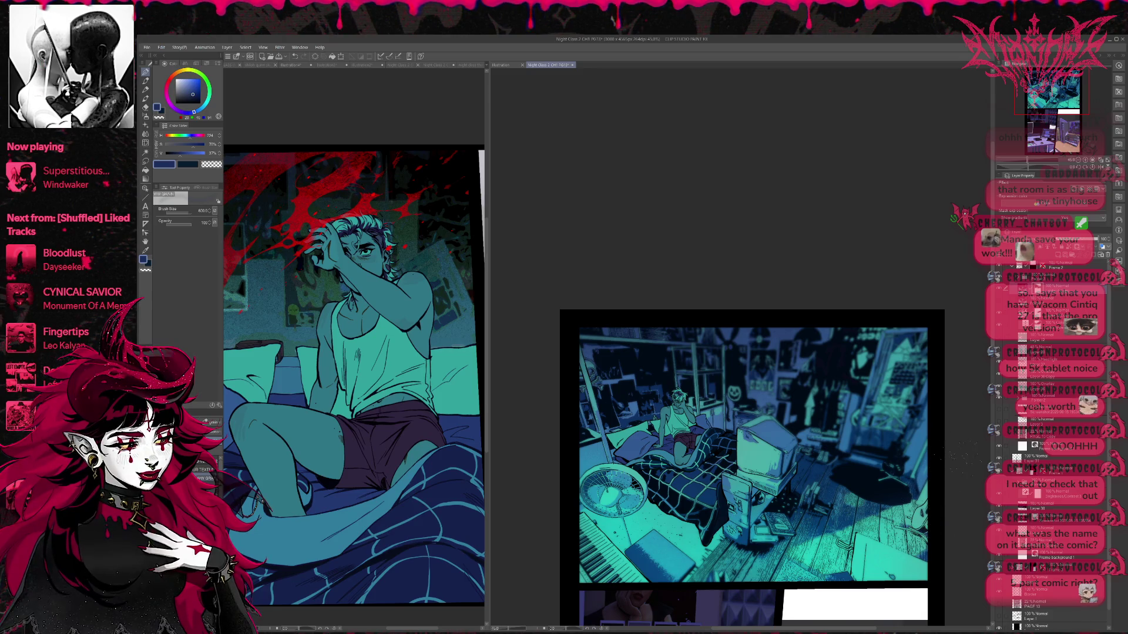
{"action": "left_click", "coordinate": [1002, 291]}
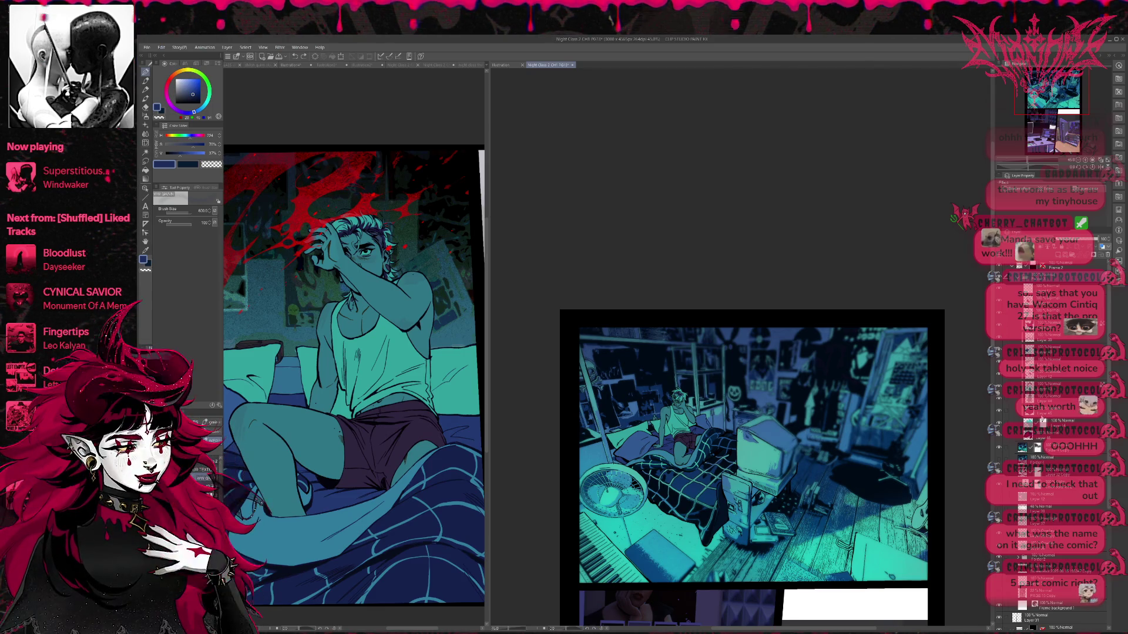
{"action": "left_click", "coordinate": [999, 450]}
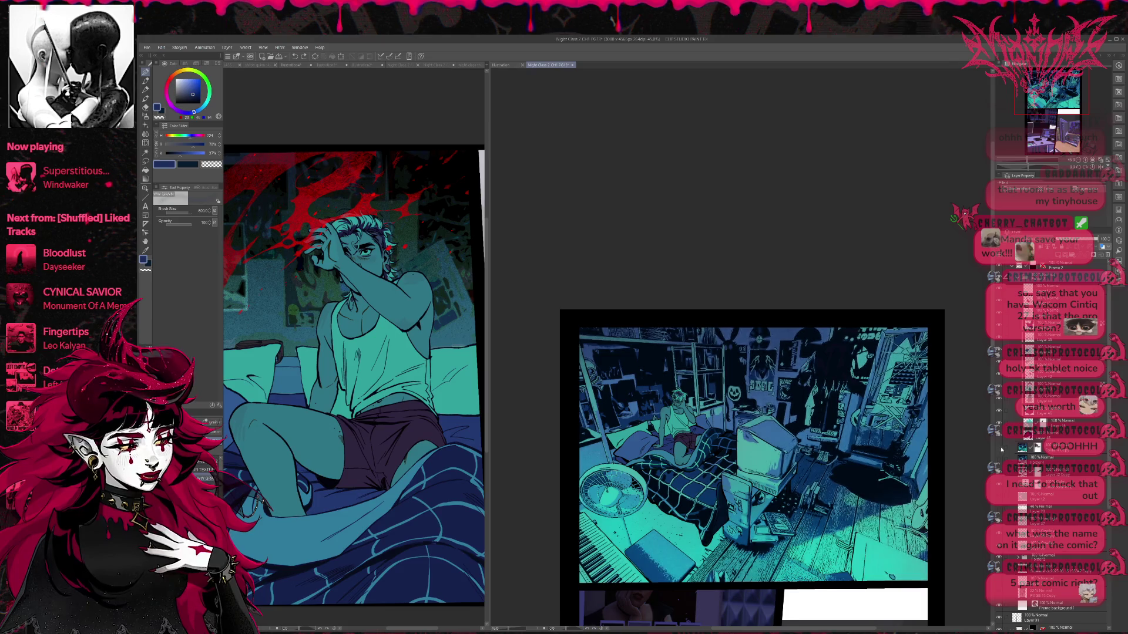
- Duplicate Folder 1 of the room art, undo the extra copy, and save
{"action": "left_click", "coordinate": [1005, 290]}
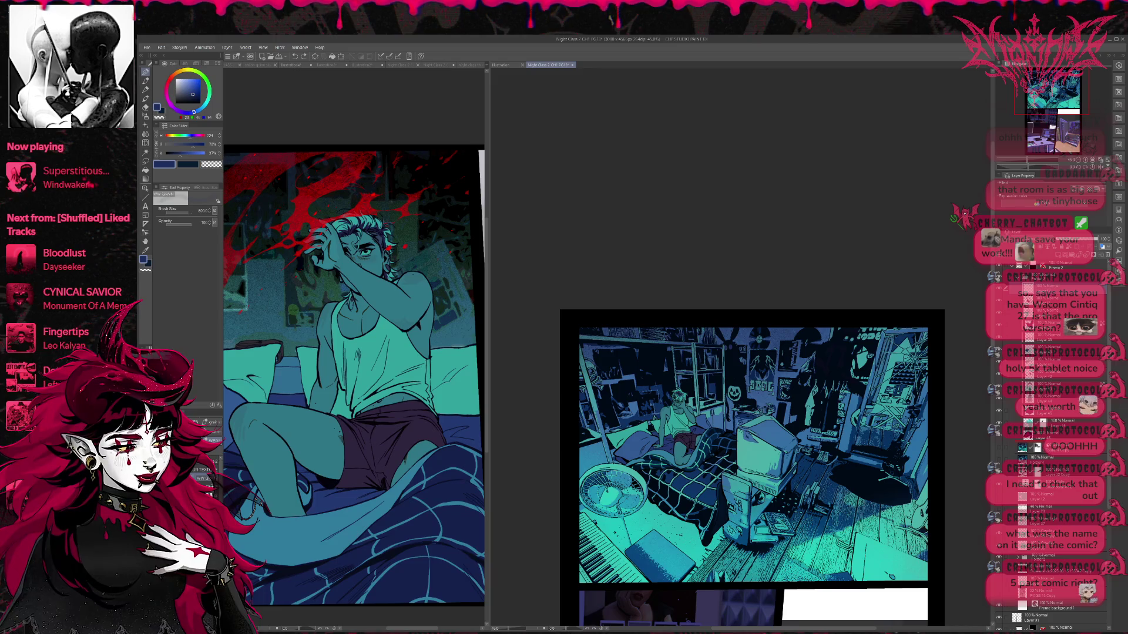
{"action": "left_click", "coordinate": [1039, 428]}
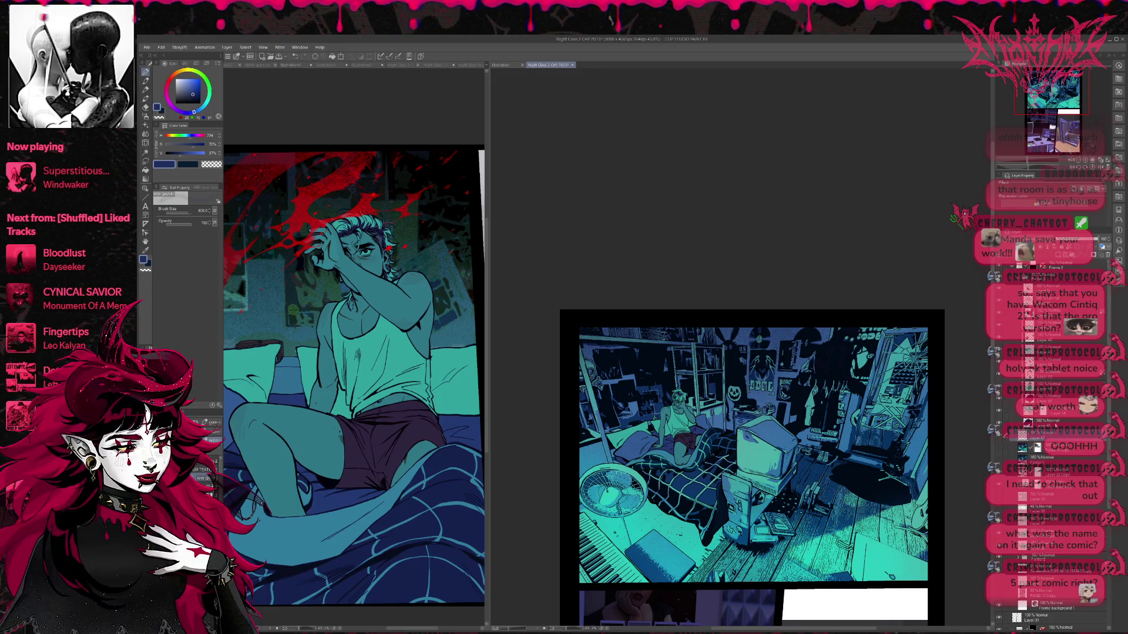
{"action": "left_click", "coordinate": [1012, 457]}
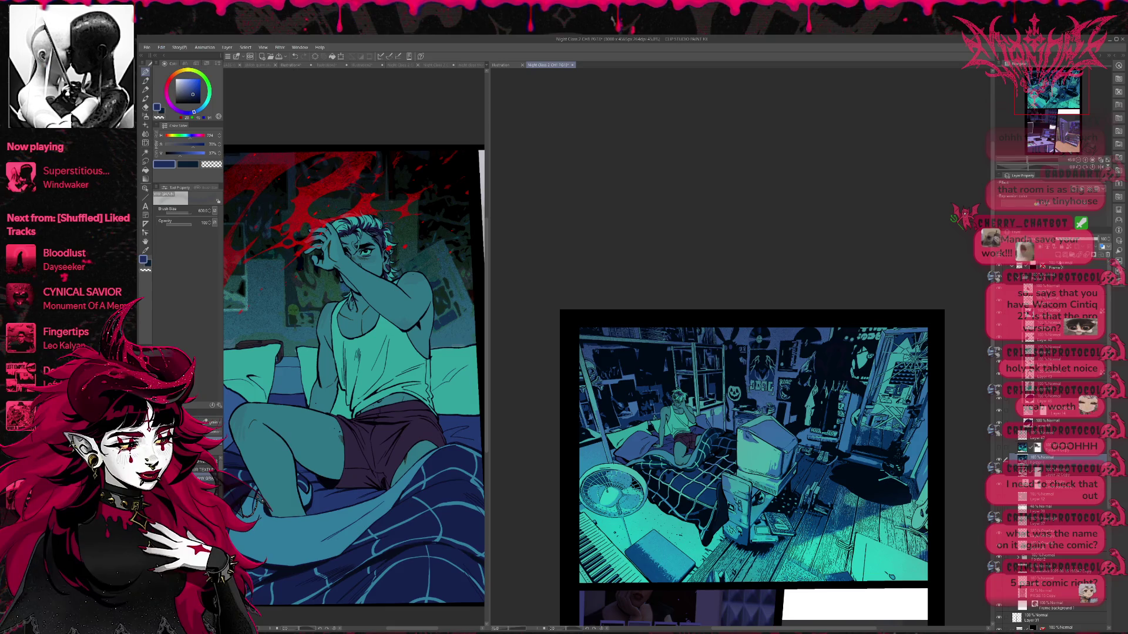
{"action": "left_click", "coordinate": [1013, 446]}
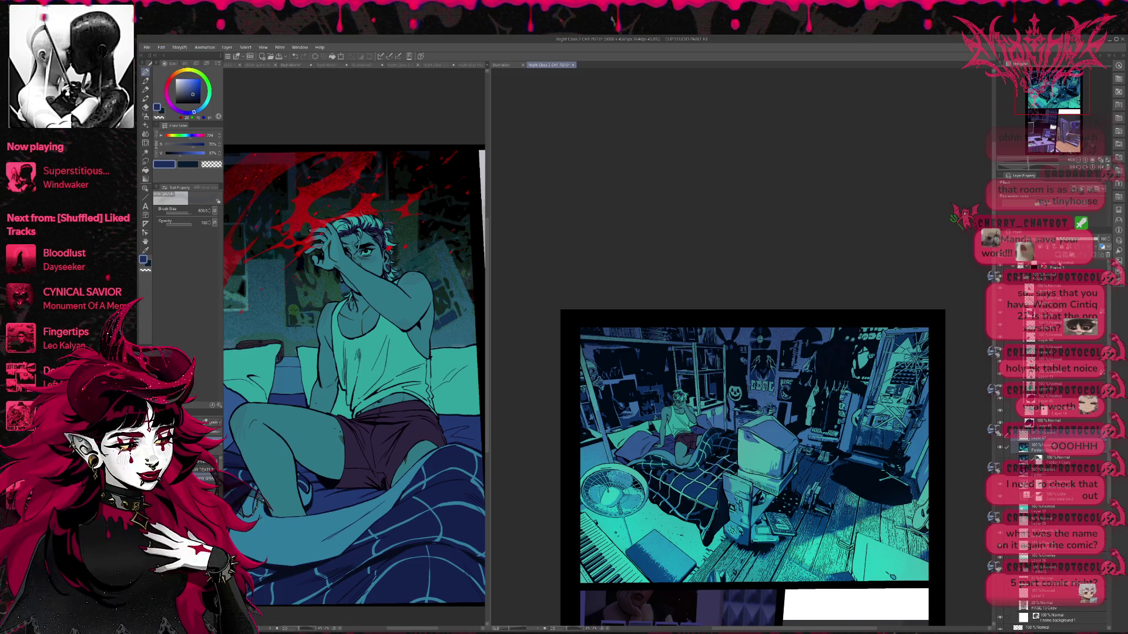
{"action": "left_click", "coordinate": [1035, 448]}
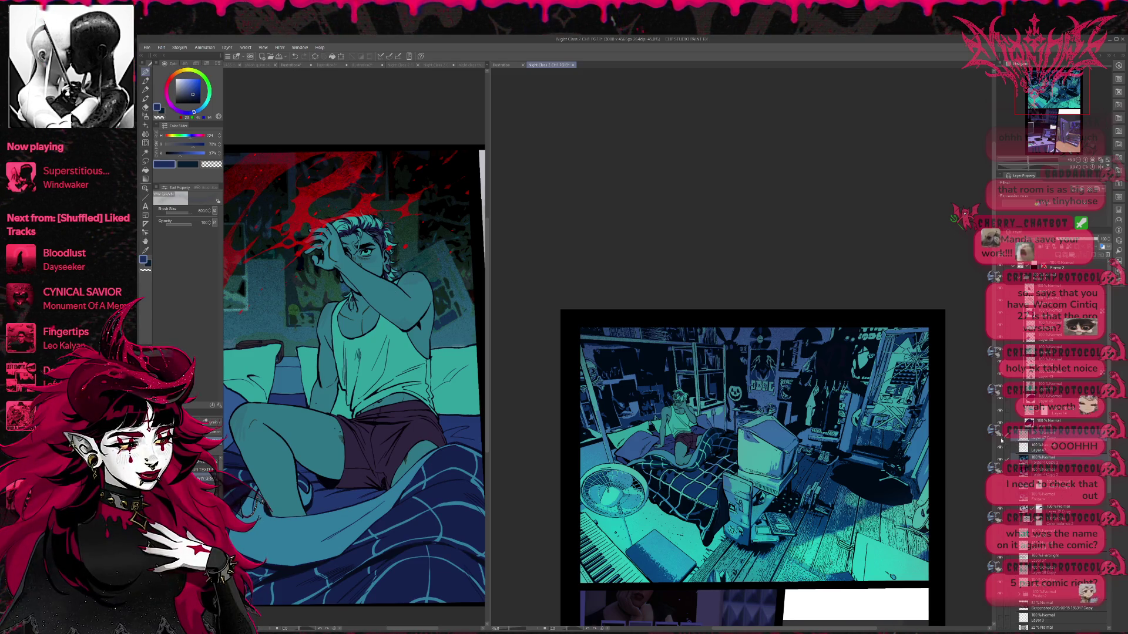
{"action": "left_click", "coordinate": [1035, 447]}
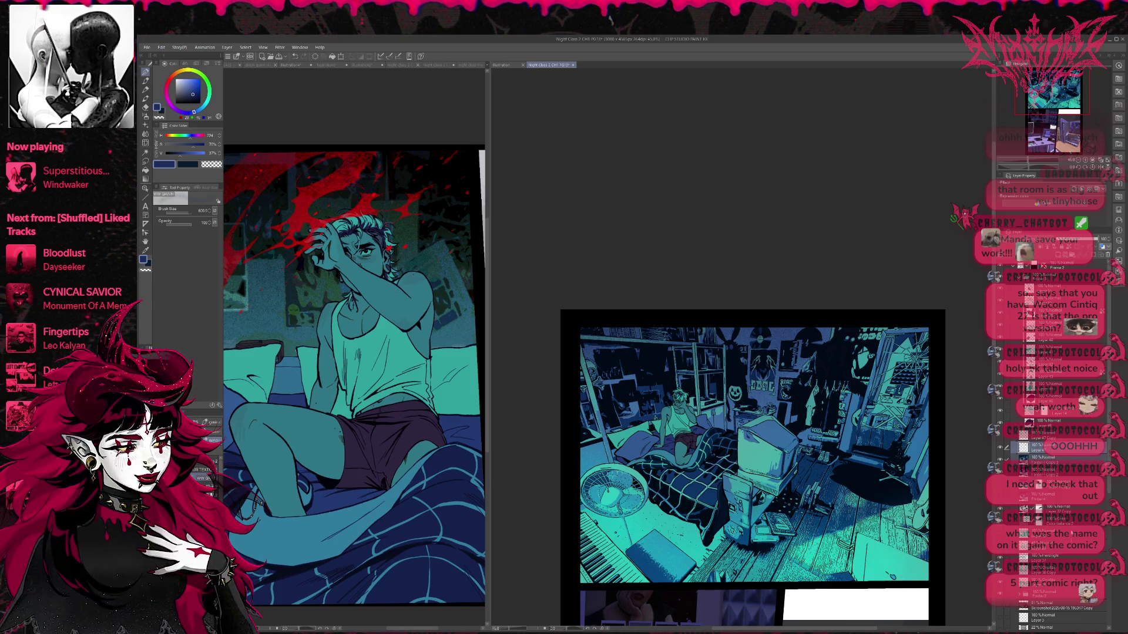
{"action": "key", "text": "ctrl+z"}
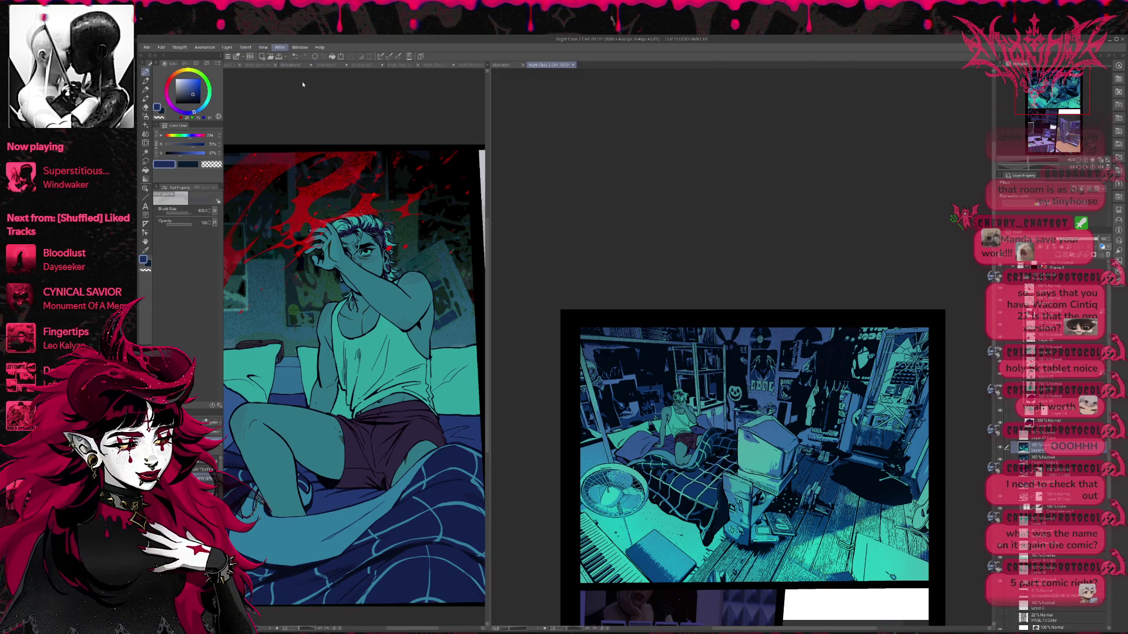
{"action": "key", "text": "ctrl+s"}
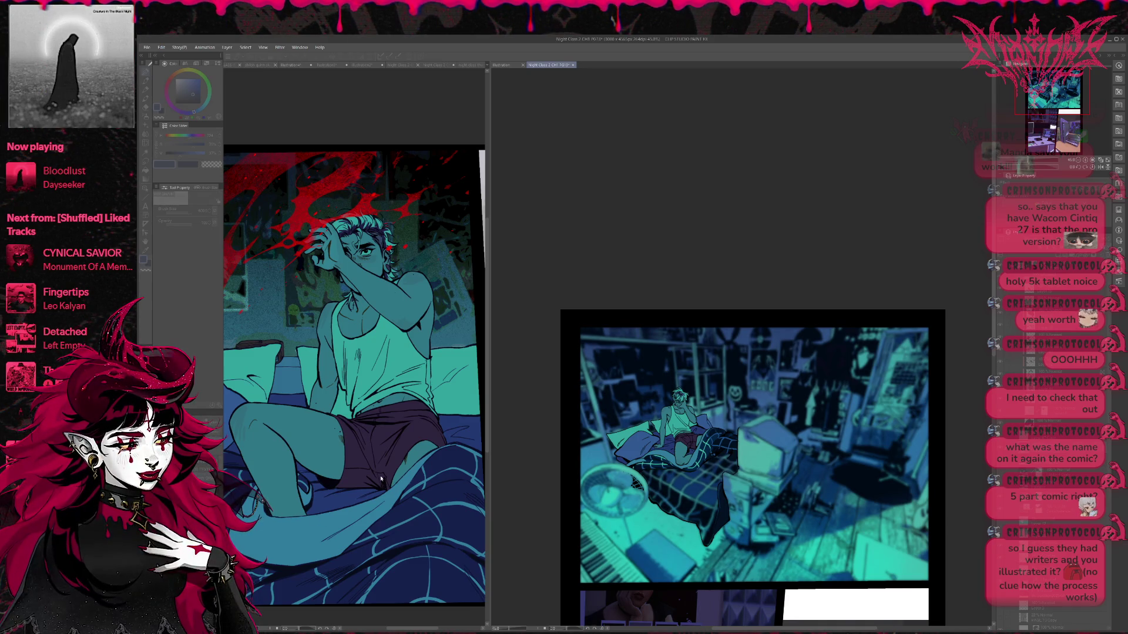
- Gaussian-blur the copied room art, pick the transparent colour, and enable Tone on the layer
{"action": "key", "text": "Tab"}
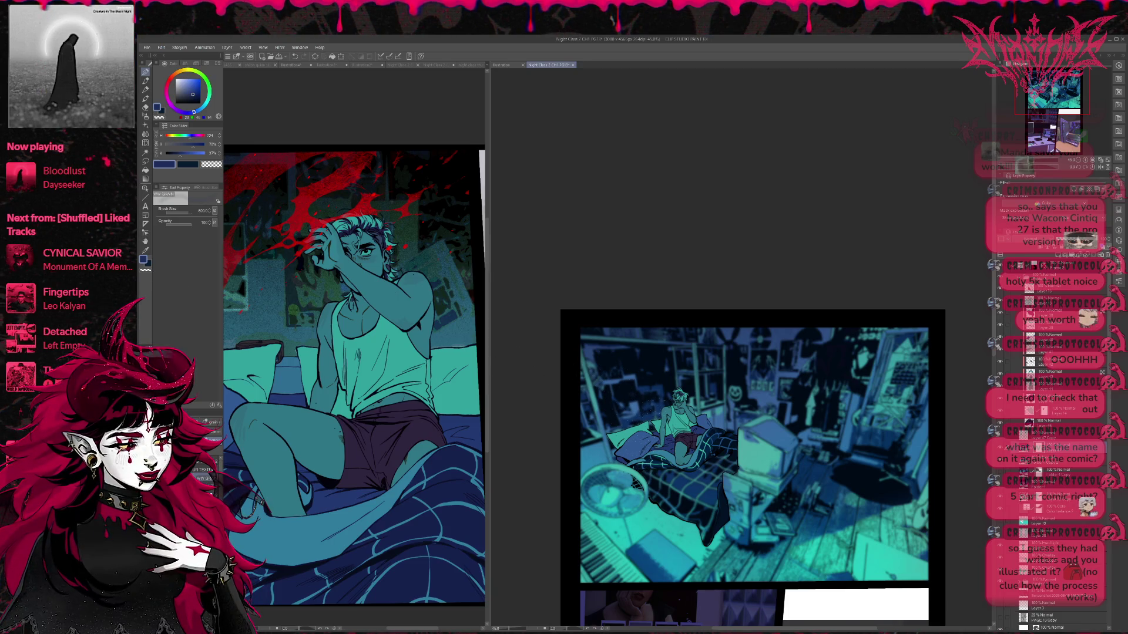
{"action": "left_click", "coordinate": [146, 271]}
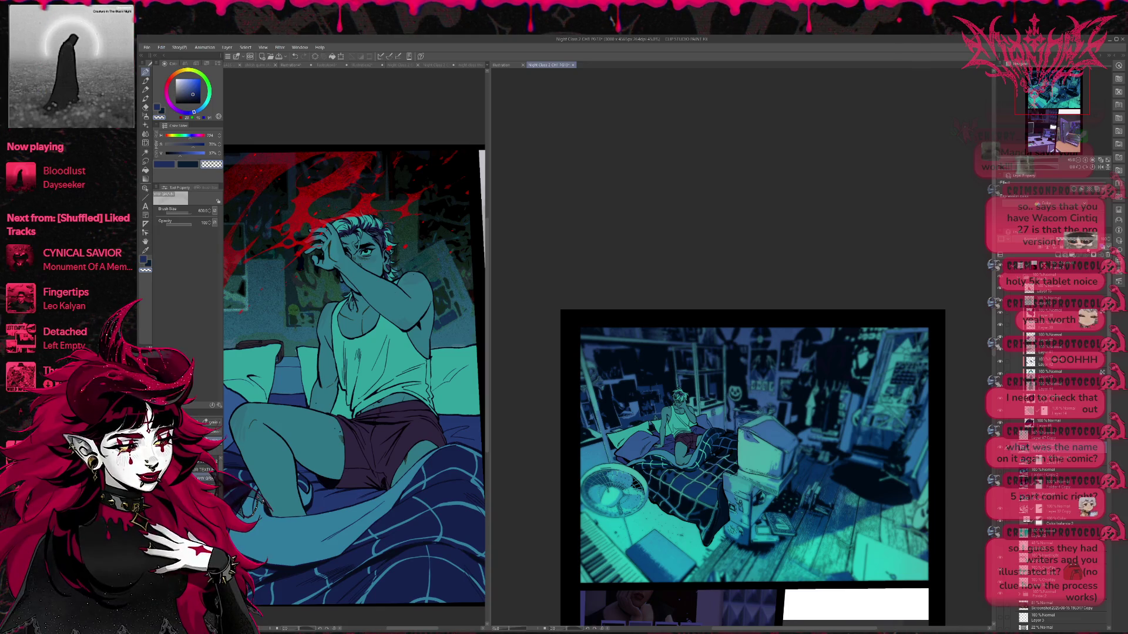
{"action": "left_click", "coordinate": [1090, 189]}
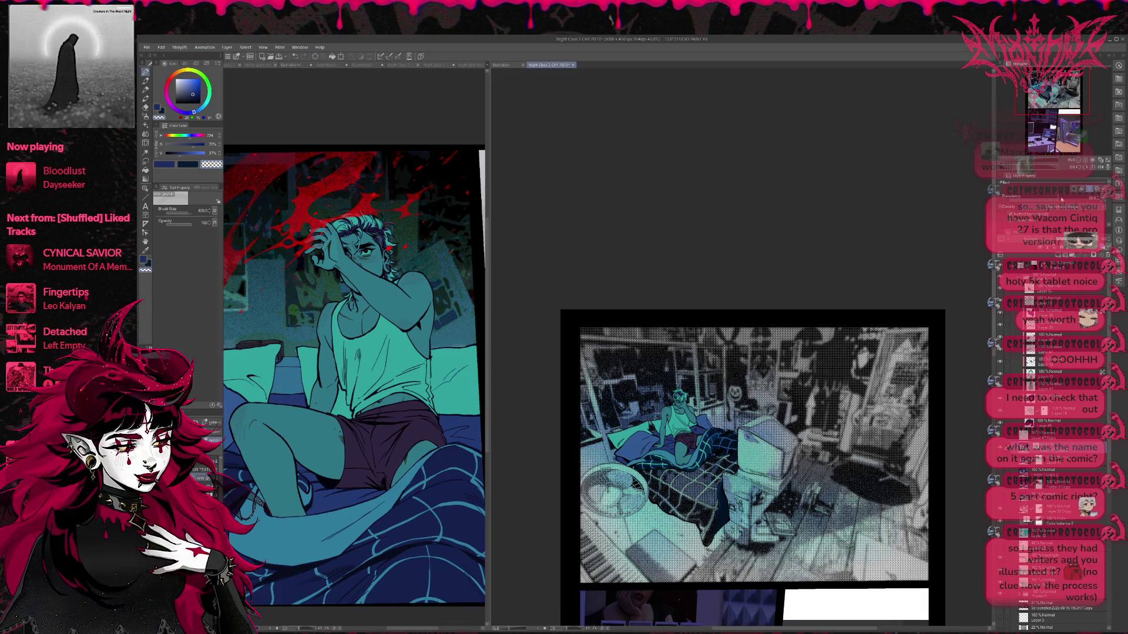
- Adjust the halftone's frequency and density, briefly try Posterization, then restore the tone
{"action": "mouse_move", "coordinate": [1069, 201]}
{"action": "left_mouse_down"}
{"action": "mouse_move", "coordinate": [1023, 202]}
{"action": "mouse_move", "coordinate": [1038, 202]}
{"action": "left_mouse_up"}
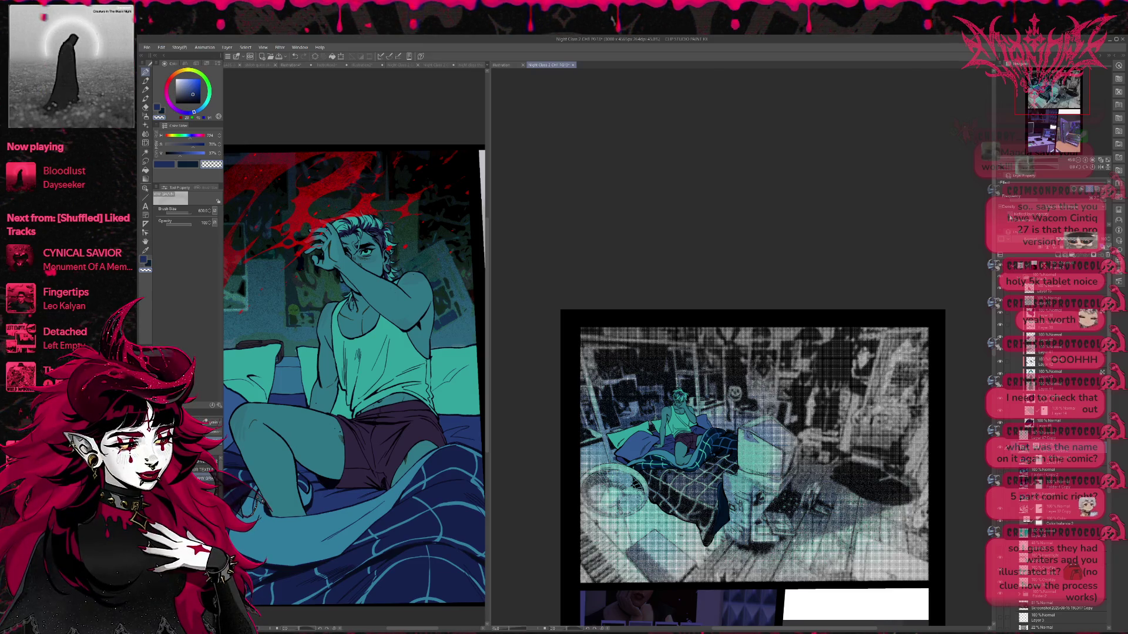
{"action": "left_click", "coordinate": [1109, 193]}
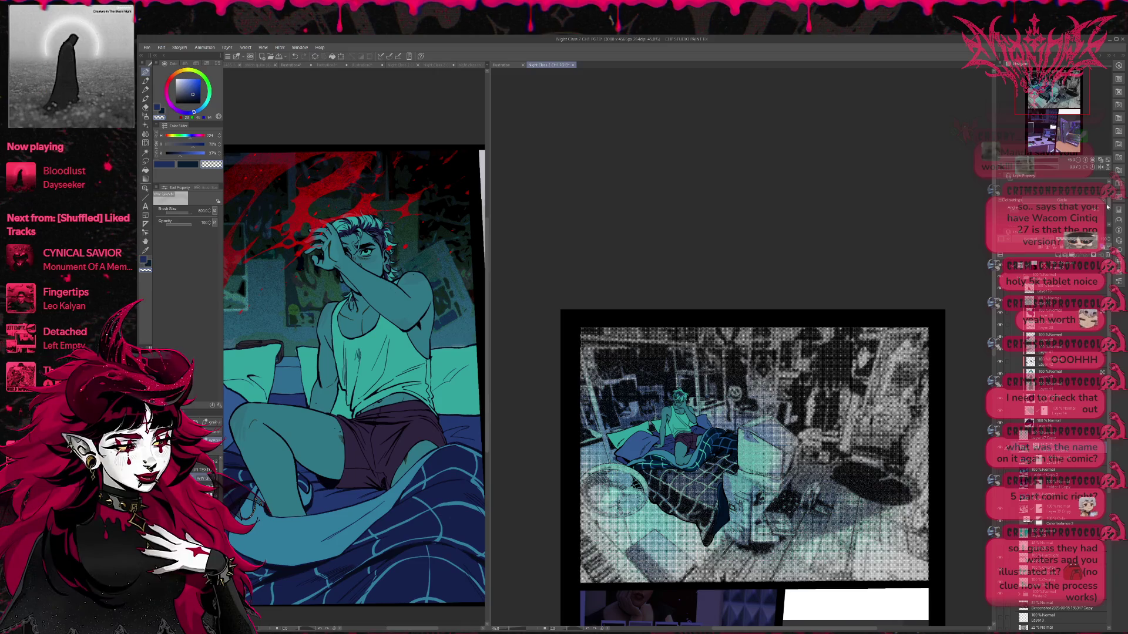
{"action": "left_click", "coordinate": [1108, 199]}
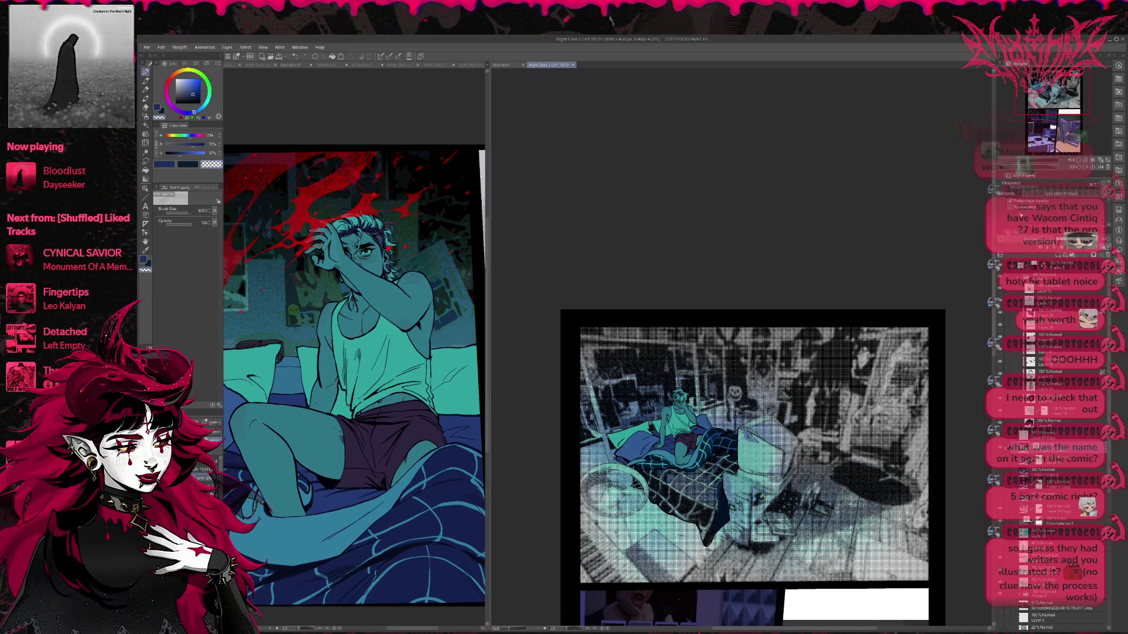
{"action": "left_click", "coordinate": [1011, 207]}
{"action": "left_click", "coordinate": [1011, 207]}
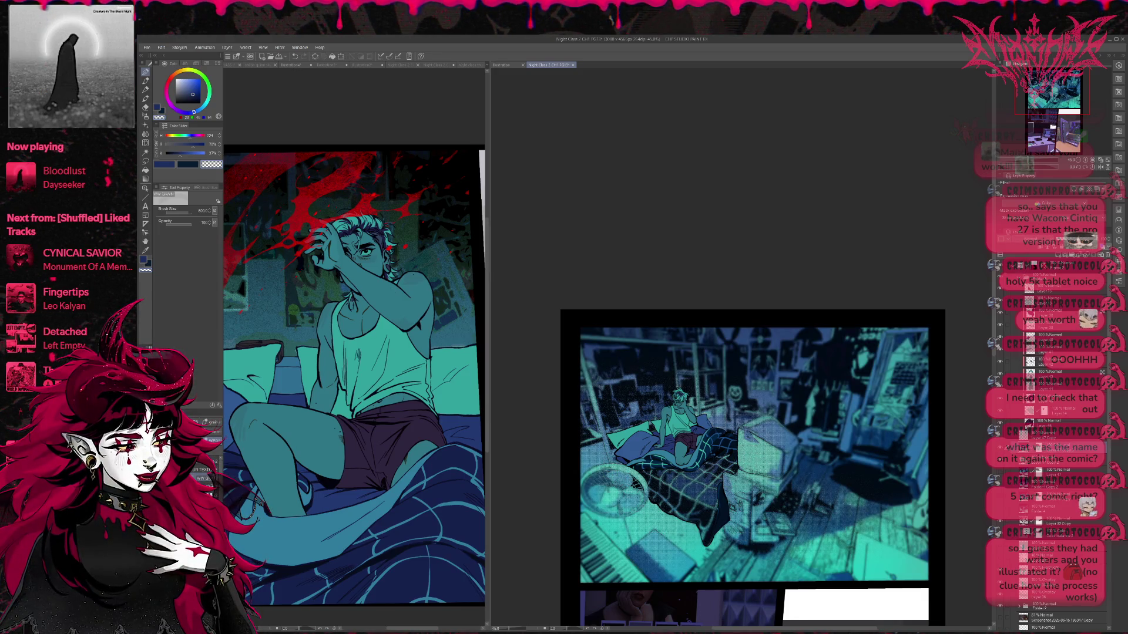
{"action": "key", "text": "ctrl+z"}
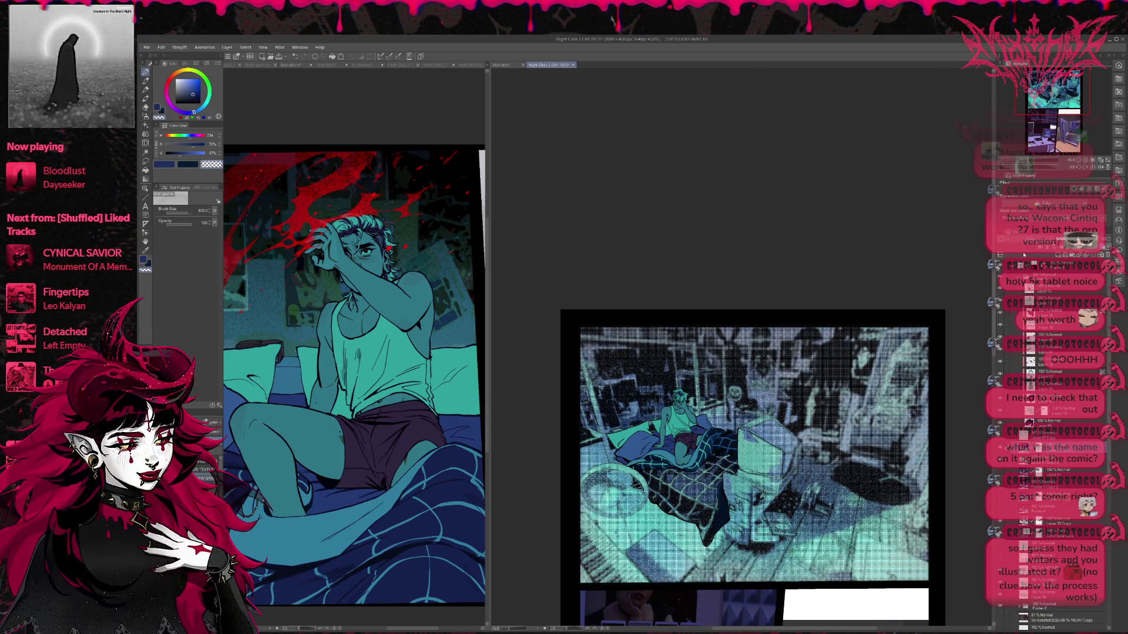
- Compare lighter and darker tone screens with undo/redo, keeping the darker, finer halftone
{"action": "key", "text": "ctrl+z"}
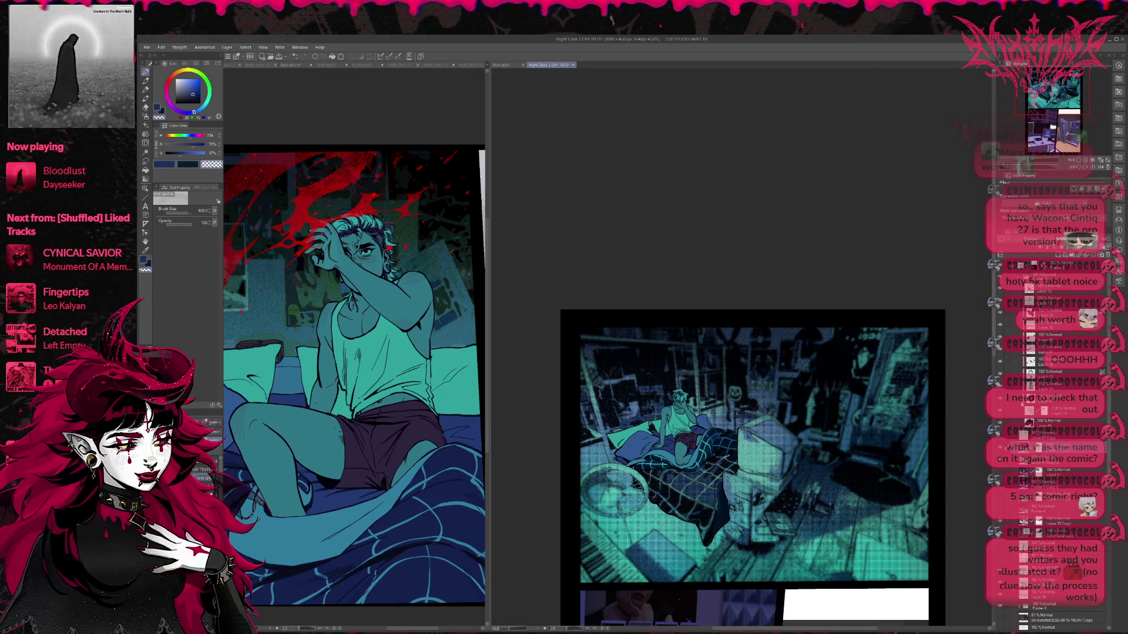
{"action": "key", "text": "ctrl+y"}
{"action": "key", "text": "ctrl+z"}
{"action": "key", "text": "ctrl+y"}
{"action": "key", "text": "ctrl+z"}
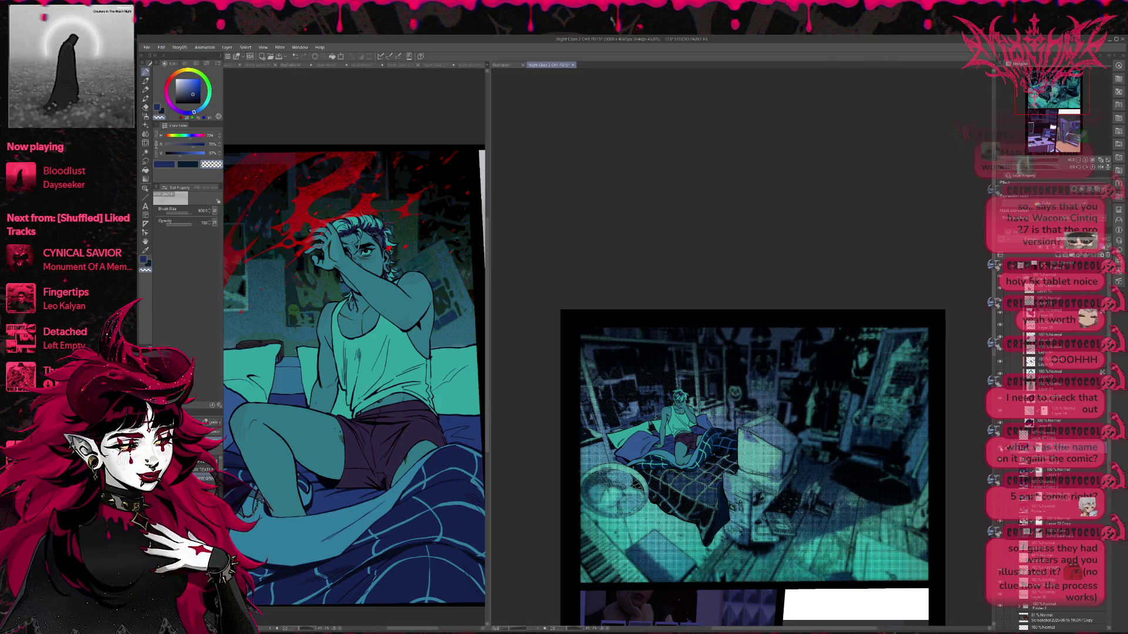
{"action": "scroll", "coordinate": [866, 427], "scroll_direction": "down", "scroll_amount": 1}
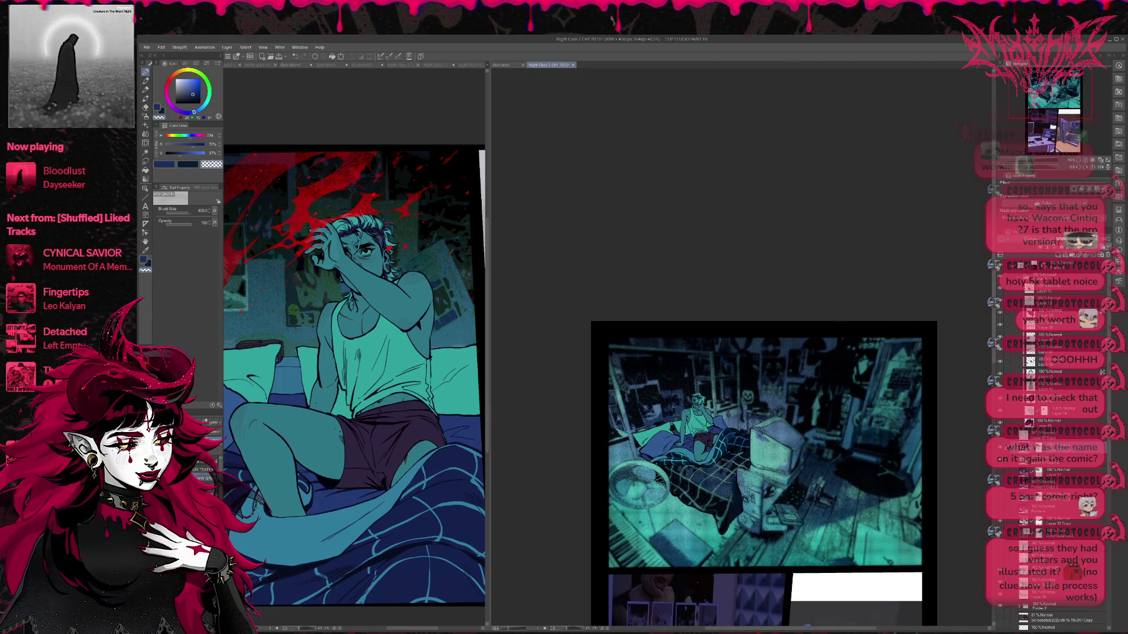
{"action": "scroll", "coordinate": [871, 442], "scroll_direction": "up", "scroll_amount": 1}
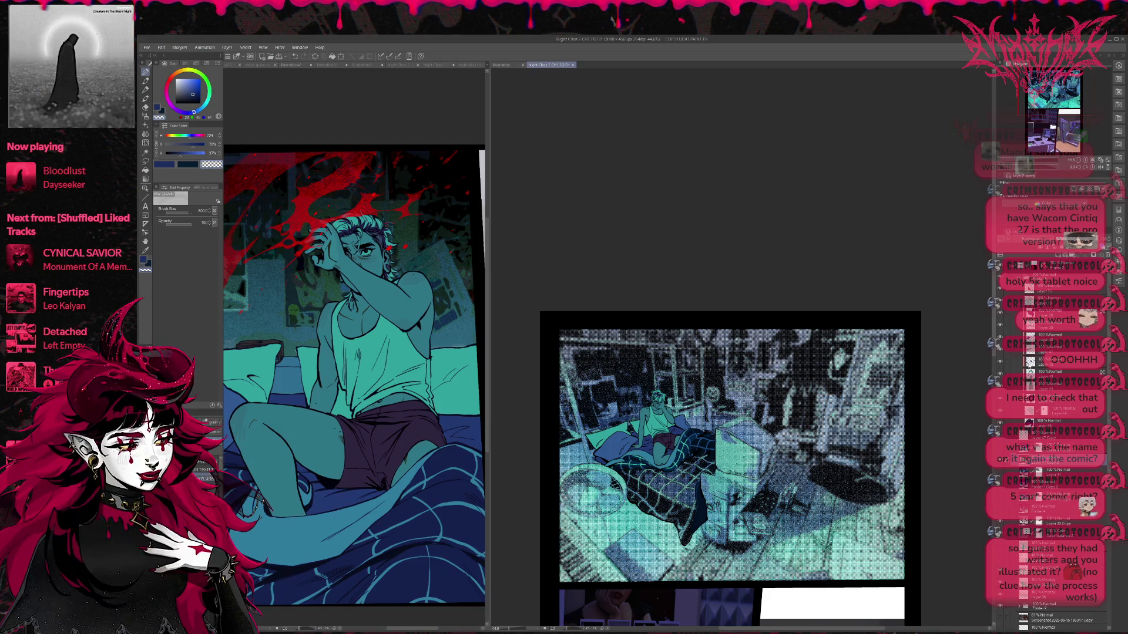
{"action": "key", "text": "ctrl+z"}
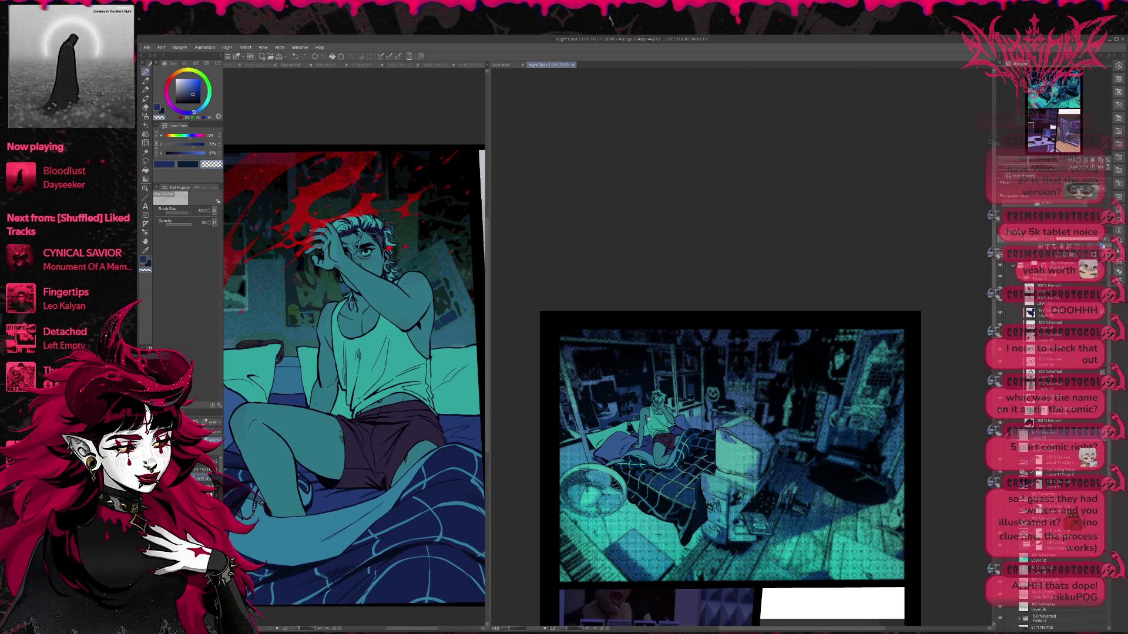
- Try a lighter blue and a near-black blue, settling on a medium blue for painting
{"action": "left_click", "coordinate": [581, 449], "text": "alt"}
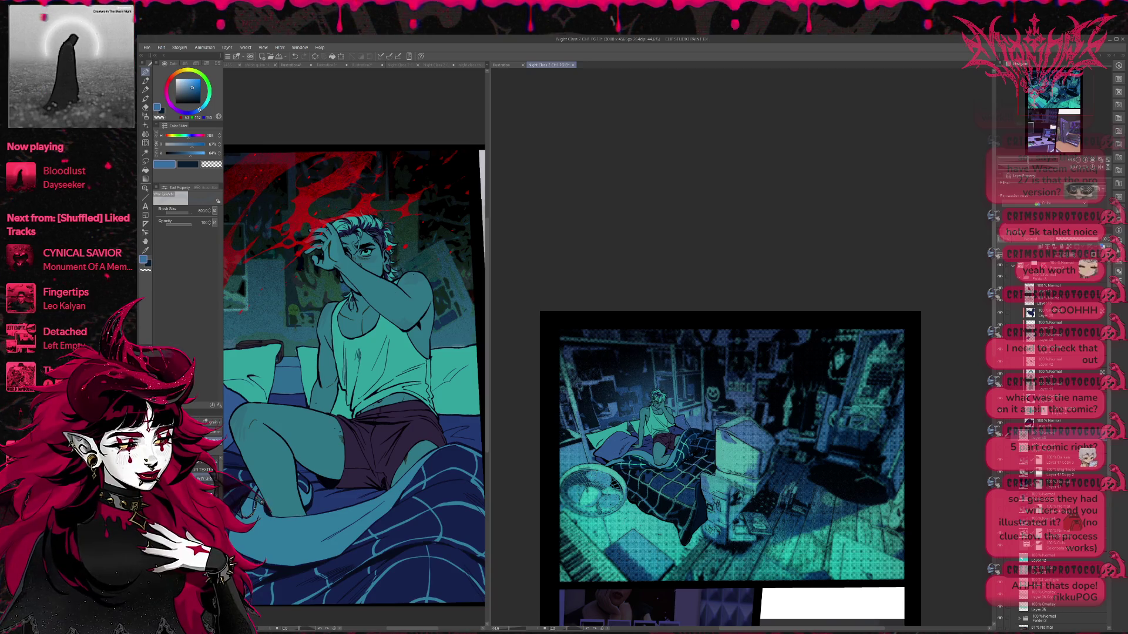
{"action": "left_click", "coordinate": [636, 399], "text": "alt"}
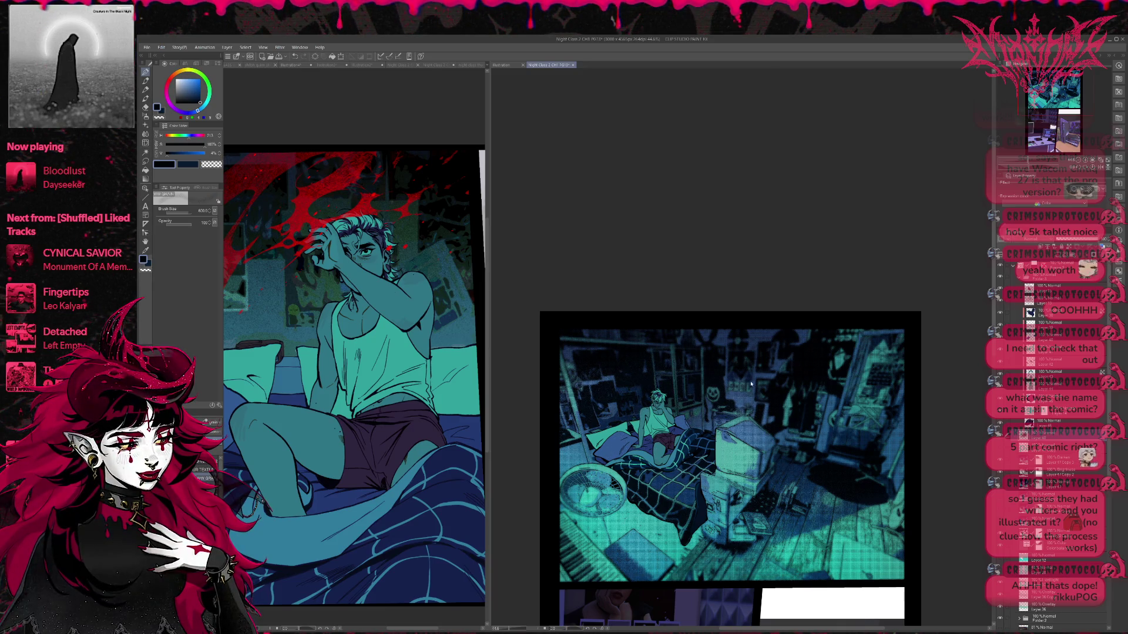
{"action": "left_click", "coordinate": [636, 407], "text": "alt"}
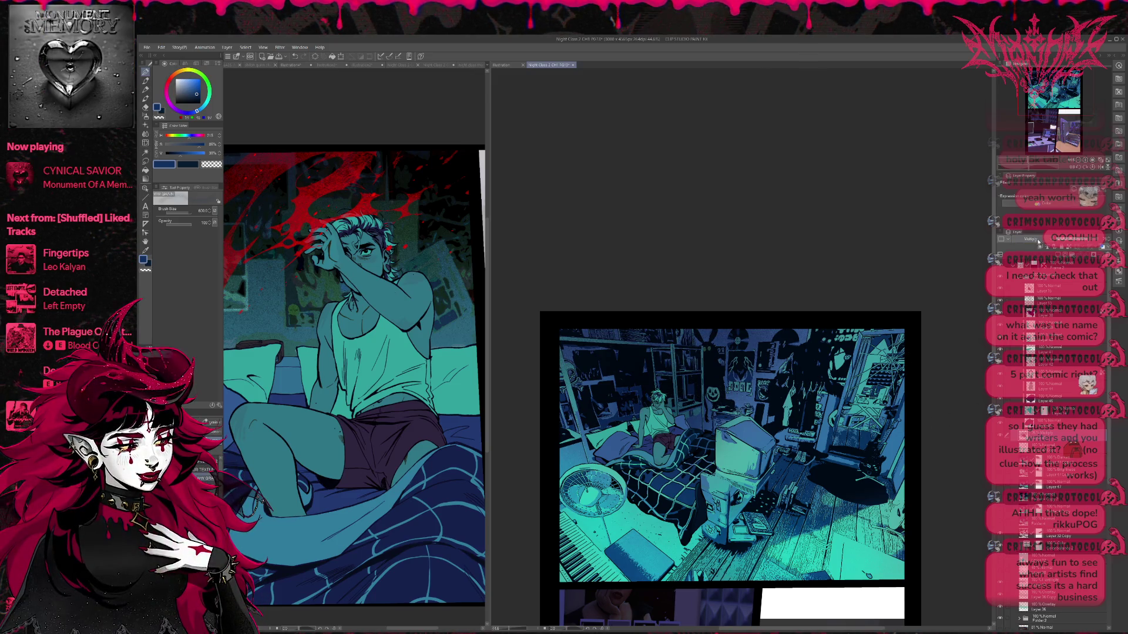
- Choose a shading brush variant at size 250, checking the eraser and pen toggles
{"action": "scroll", "coordinate": [1031, 239], "scroll_direction": "down", "scroll_amount": 2}
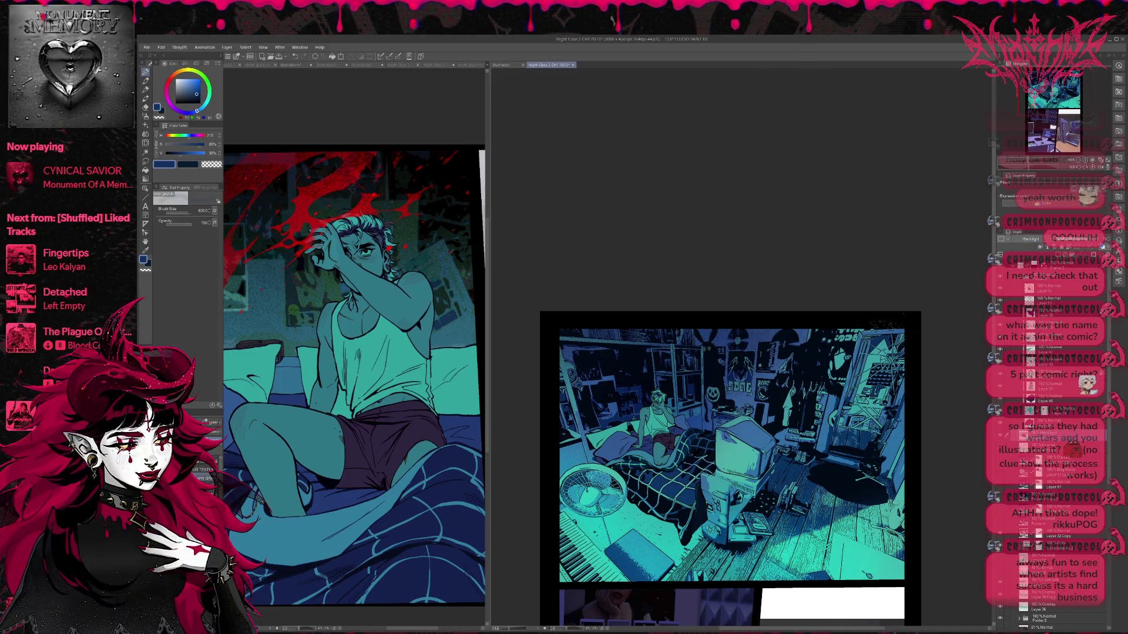
{"action": "key", "text": "p"}
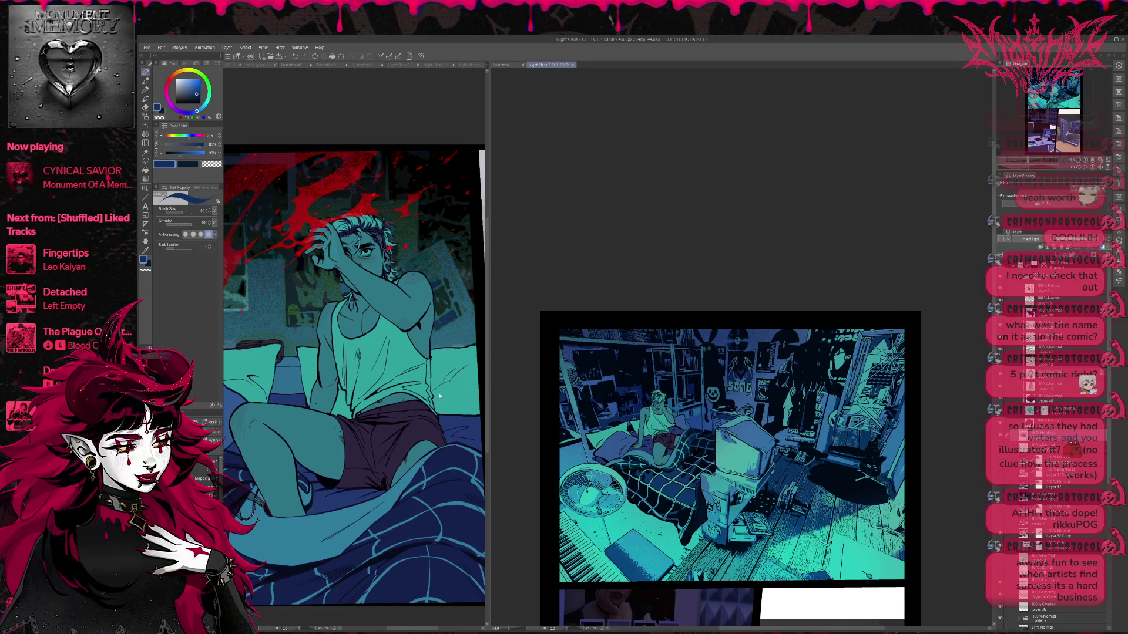
{"action": "left_click", "coordinate": [207, 470]}
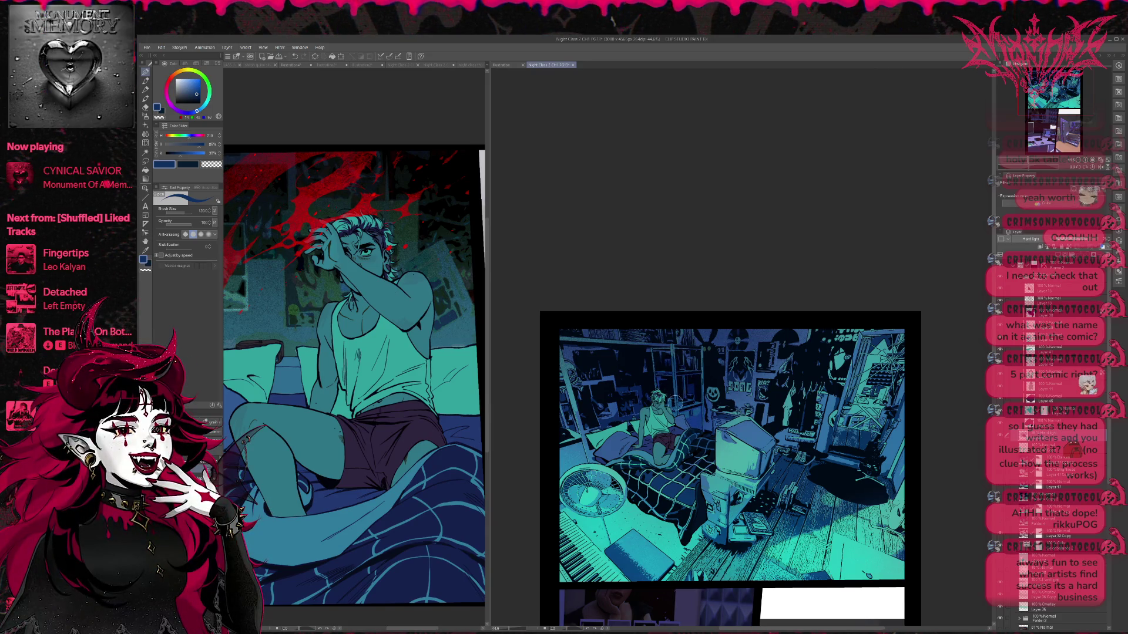
{"action": "key", "text": "bracketright"}
{"action": "key", "text": "bracketright"}
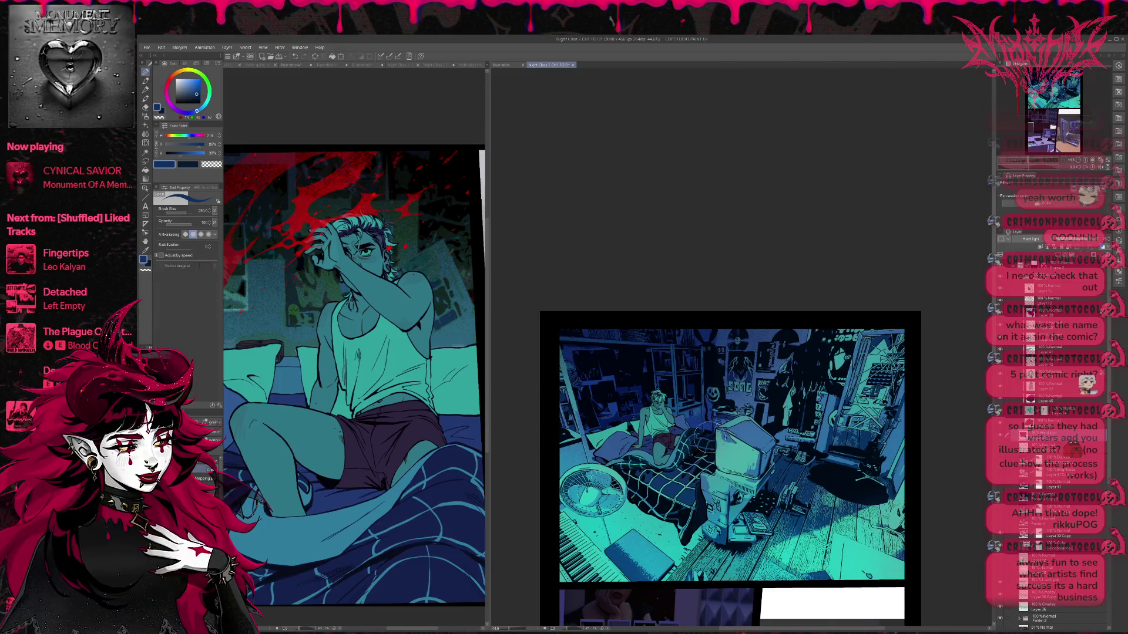
{"action": "key", "text": "e"}
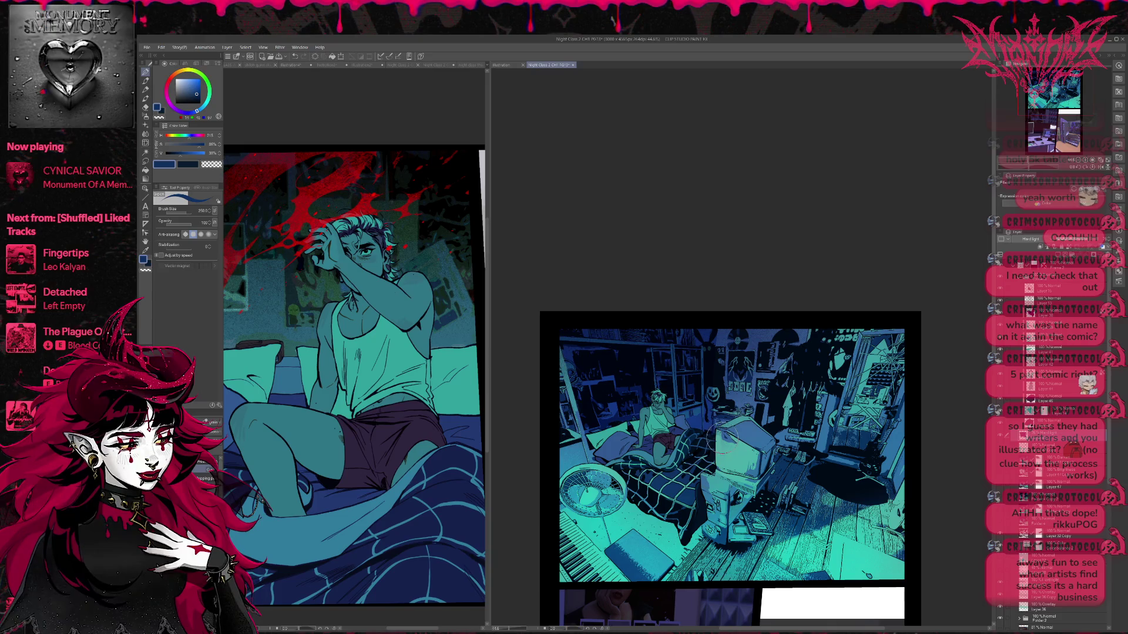
{"action": "key", "text": "p"}
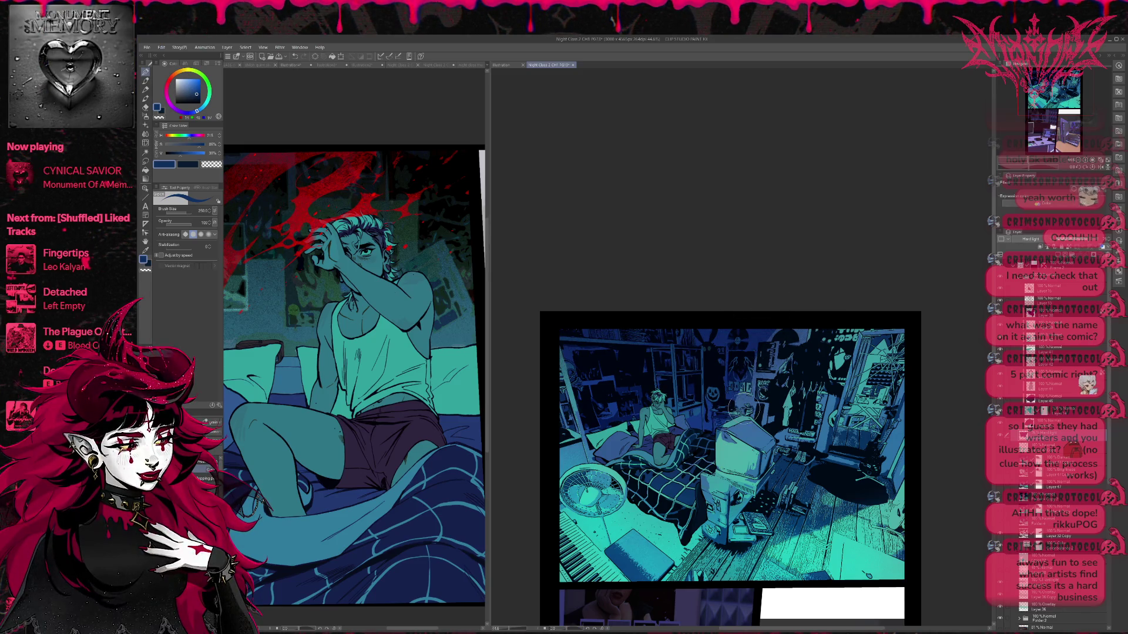
{"action": "key", "text": "e"}
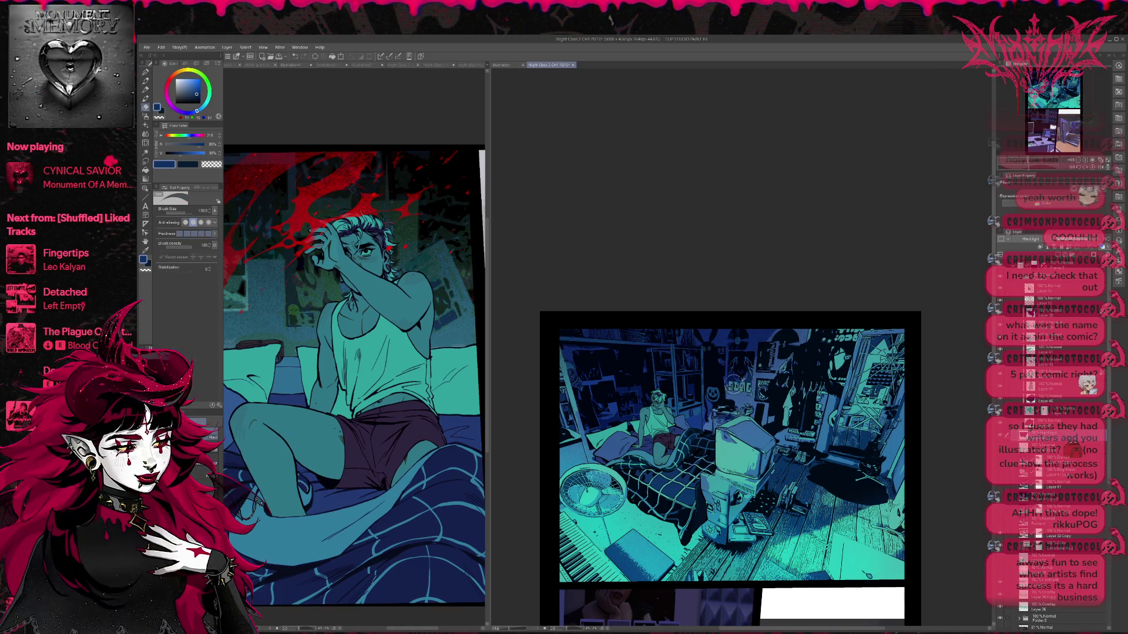
{"action": "key", "text": "p"}
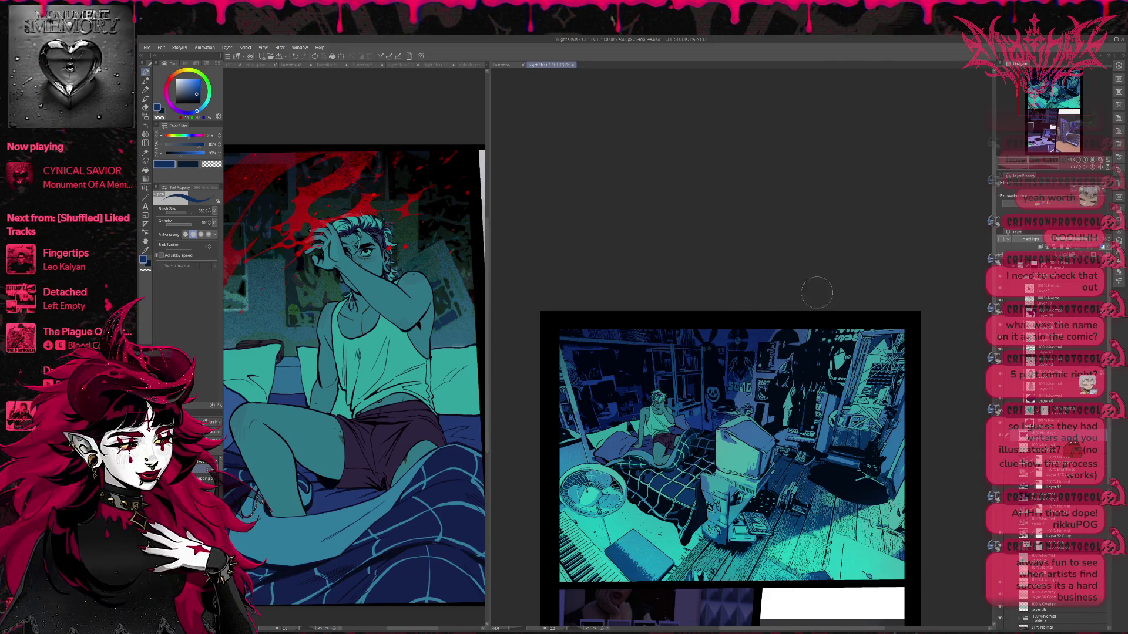
- Paint a cat silhouette by the doorway and shadows around the tower, monitor and bed
{"action": "left_click_drag", "start_coordinate": [839, 405], "coordinate": [824, 399]}
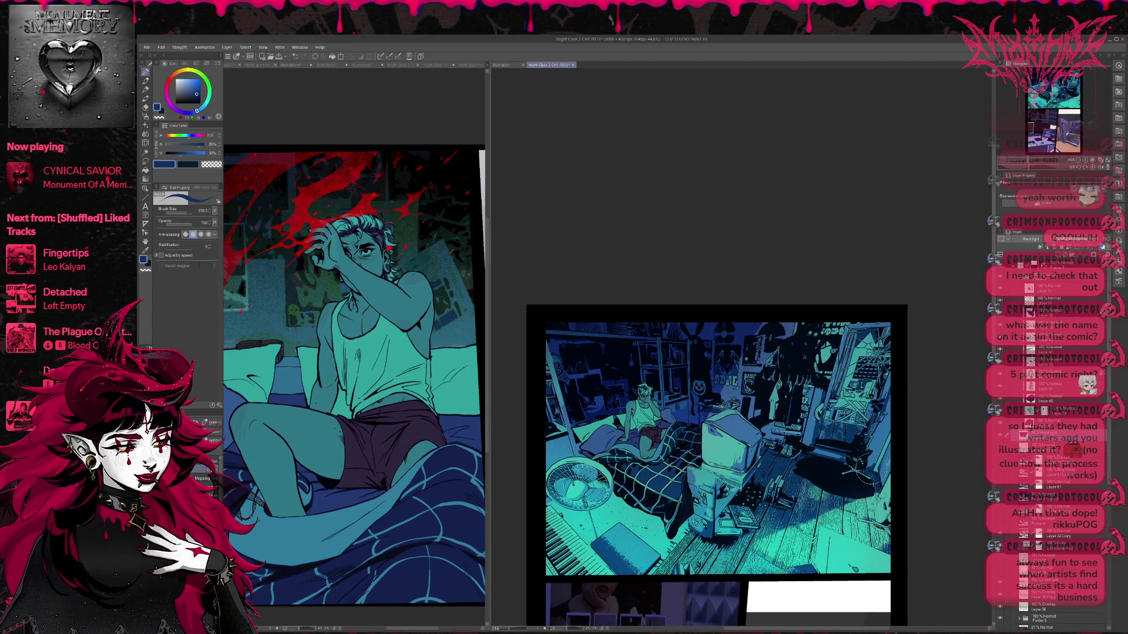
{"action": "mouse_move", "coordinate": [872, 450]}
{"action": "left_mouse_down"}
{"action": "mouse_move", "coordinate": [870, 470]}
{"action": "mouse_move", "coordinate": [896, 400]}
{"action": "mouse_move", "coordinate": [871, 484]}
{"action": "mouse_move", "coordinate": [926, 401]}
{"action": "left_mouse_up"}
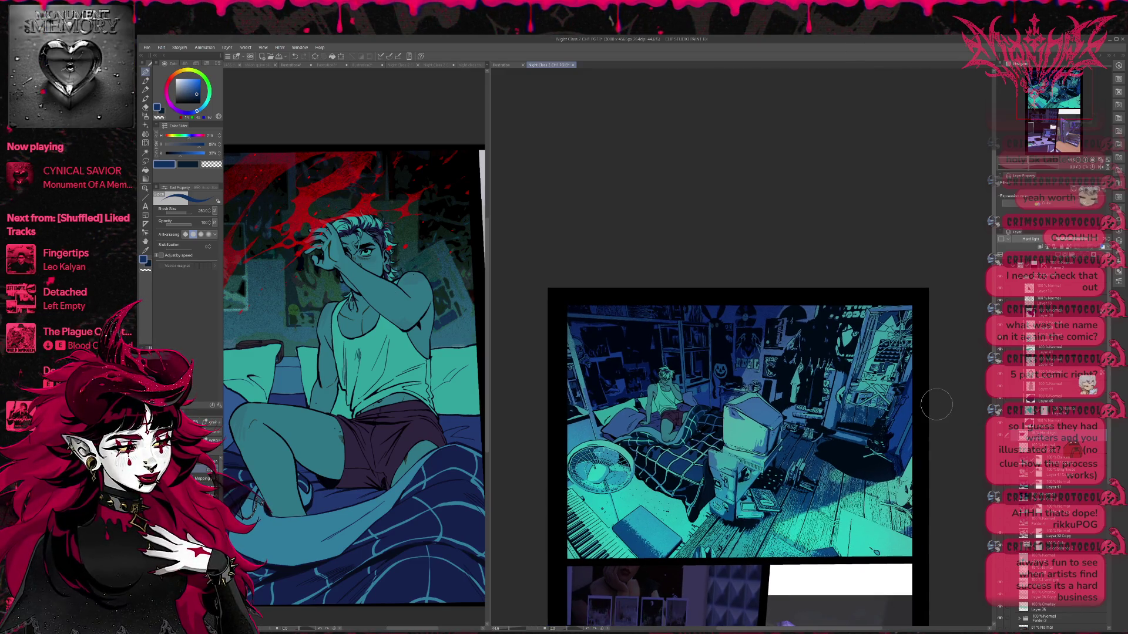
{"action": "mouse_move", "coordinate": [756, 477]}
{"action": "left_mouse_down"}
{"action": "mouse_move", "coordinate": [740, 517]}
{"action": "mouse_move", "coordinate": [791, 477]}
{"action": "mouse_move", "coordinate": [763, 511]}
{"action": "mouse_move", "coordinate": [823, 482]}
{"action": "mouse_move", "coordinate": [793, 447]}
{"action": "mouse_move", "coordinate": [787, 406]}
{"action": "mouse_move", "coordinate": [828, 391]}
{"action": "mouse_move", "coordinate": [869, 297]}
{"action": "mouse_move", "coordinate": [846, 353]}
{"action": "mouse_move", "coordinate": [863, 308]}
{"action": "mouse_move", "coordinate": [916, 300]}
{"action": "mouse_move", "coordinate": [832, 405]}
{"action": "mouse_move", "coordinate": [831, 423]}
{"action": "mouse_move", "coordinate": [828, 316]}
{"action": "left_mouse_up"}
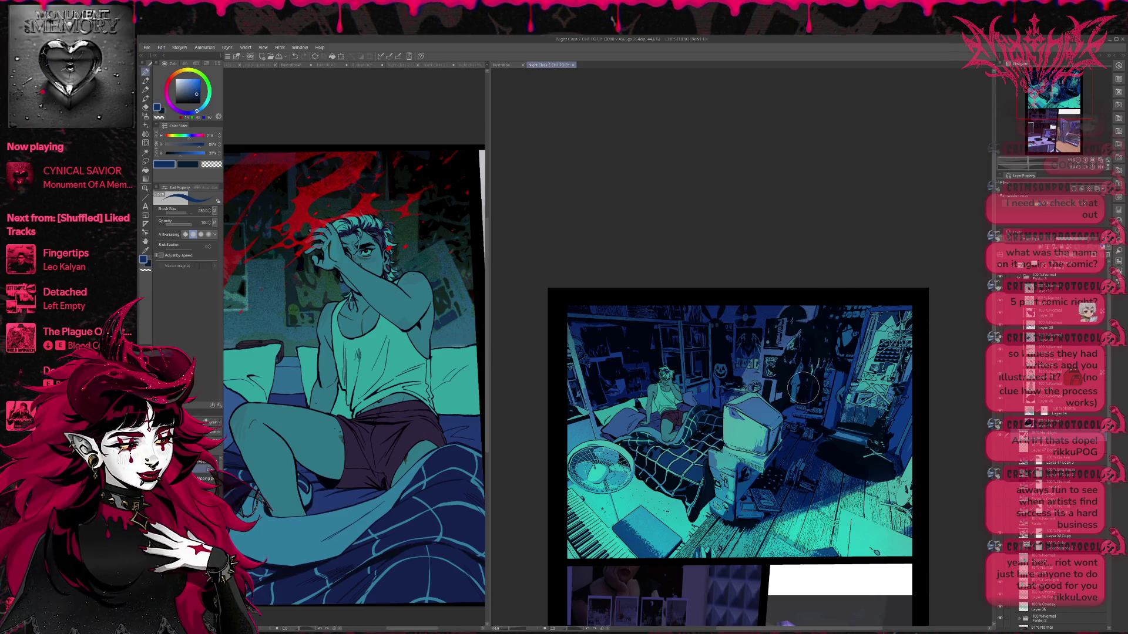
{"action": "mouse_move", "coordinate": [740, 383]}
{"action": "left_mouse_down"}
{"action": "mouse_move", "coordinate": [729, 392]}
{"action": "mouse_move", "coordinate": [778, 391]}
{"action": "left_mouse_up"}
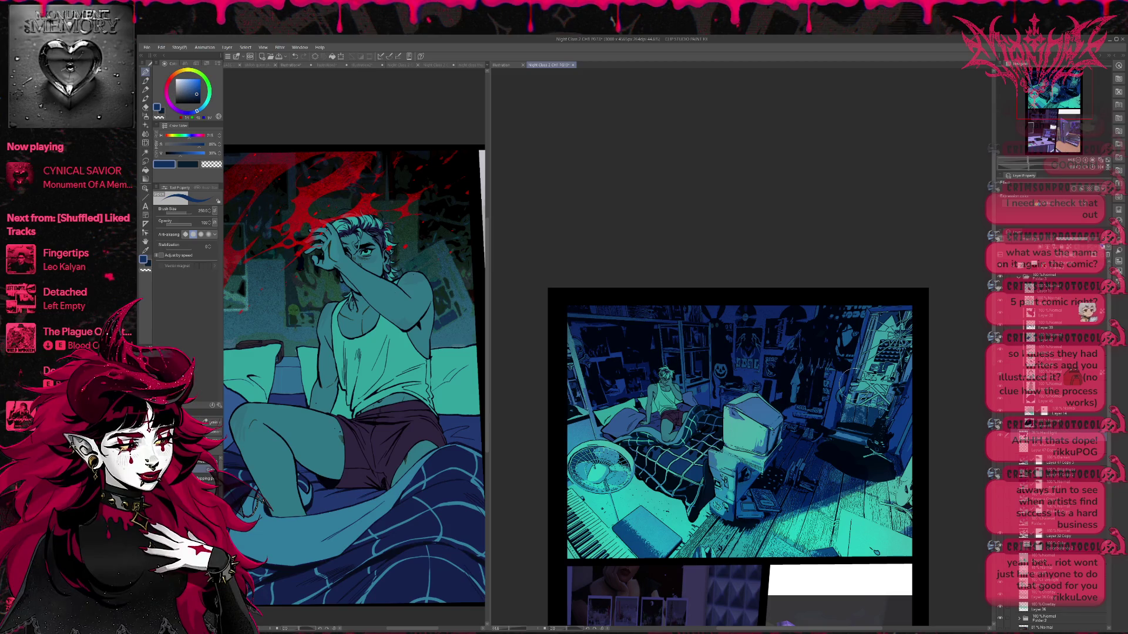
{"action": "left_click_drag", "start_coordinate": [775, 510], "coordinate": [876, 476]}
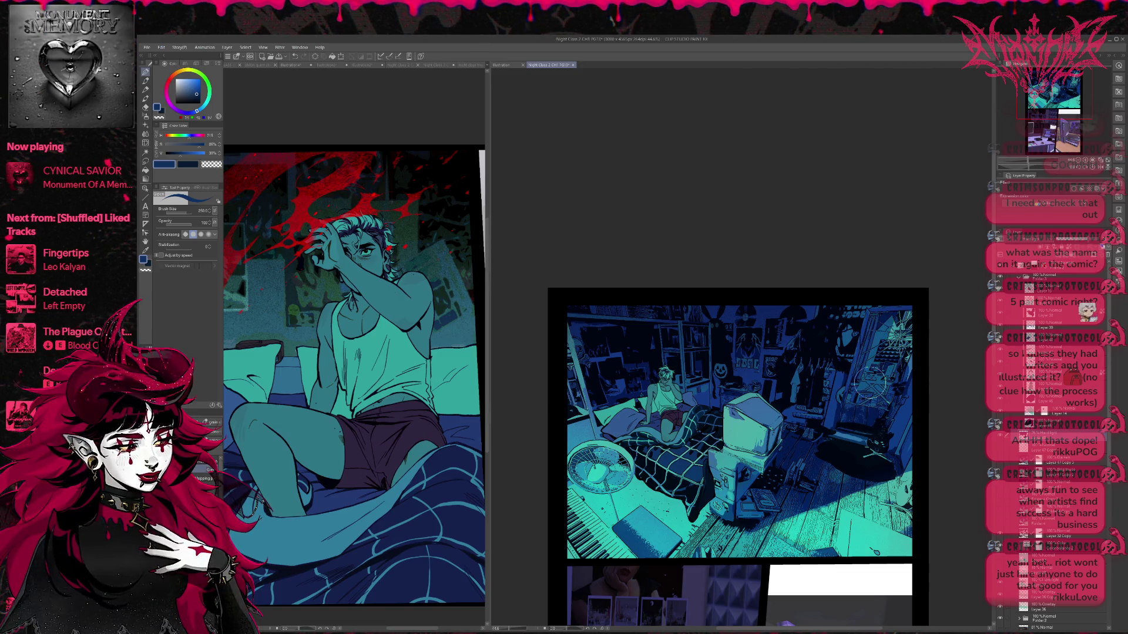
{"action": "mouse_move", "coordinate": [875, 388]}
{"action": "left_mouse_down"}
{"action": "mouse_move", "coordinate": [888, 411]}
{"action": "mouse_move", "coordinate": [863, 412]}
{"action": "mouse_move", "coordinate": [876, 394]}
{"action": "mouse_move", "coordinate": [870, 406]}
{"action": "mouse_move", "coordinate": [909, 402]}
{"action": "left_mouse_up"}
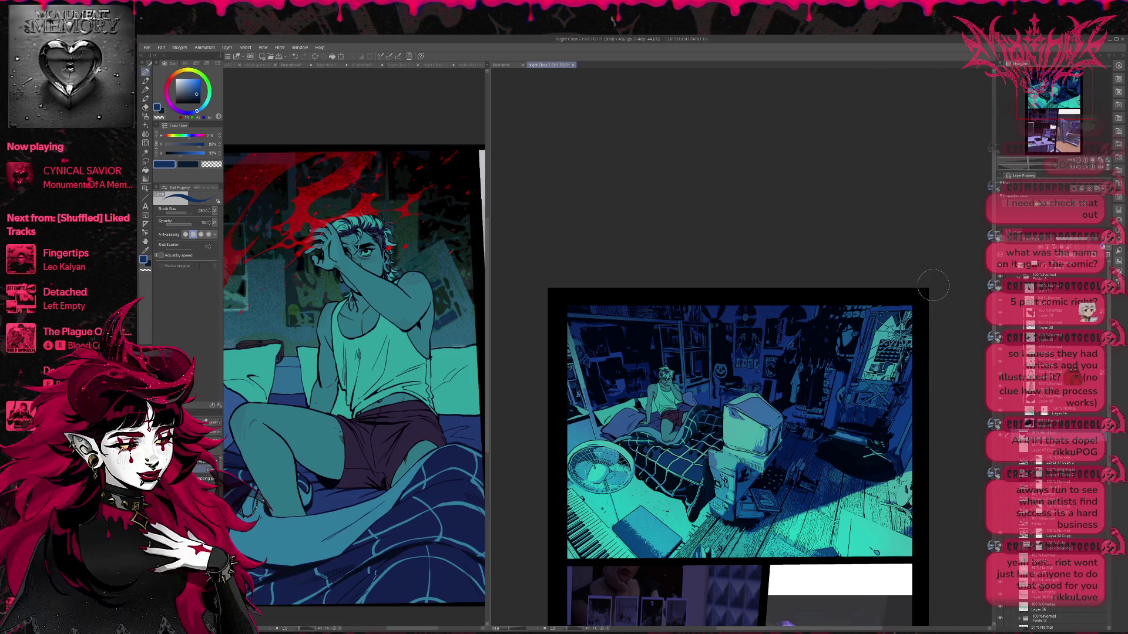
{"action": "key", "text": "ctrl+z"}
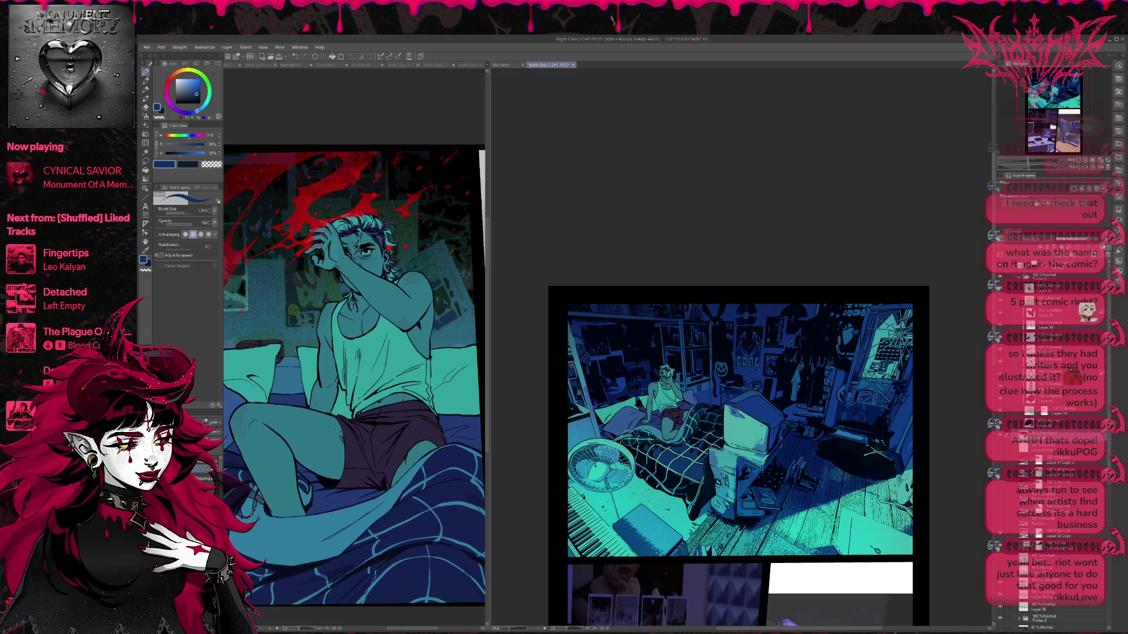
{"action": "left_click_drag", "start_coordinate": [655, 363], "coordinate": [666, 382]}
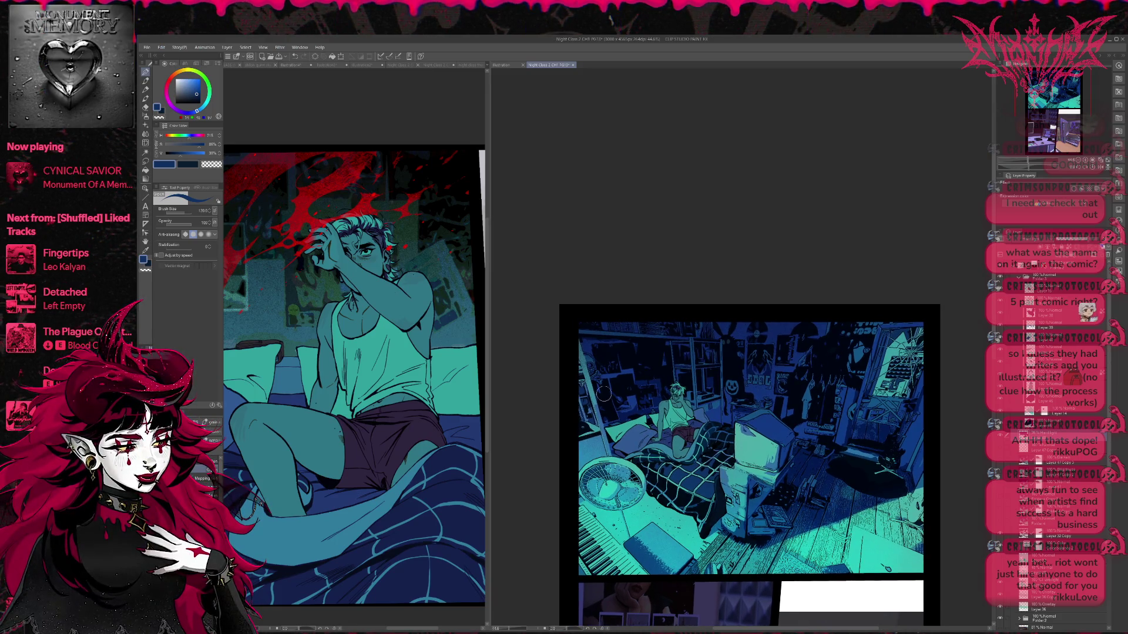
{"action": "left_click_drag", "start_coordinate": [876, 445], "coordinate": [843, 430]}
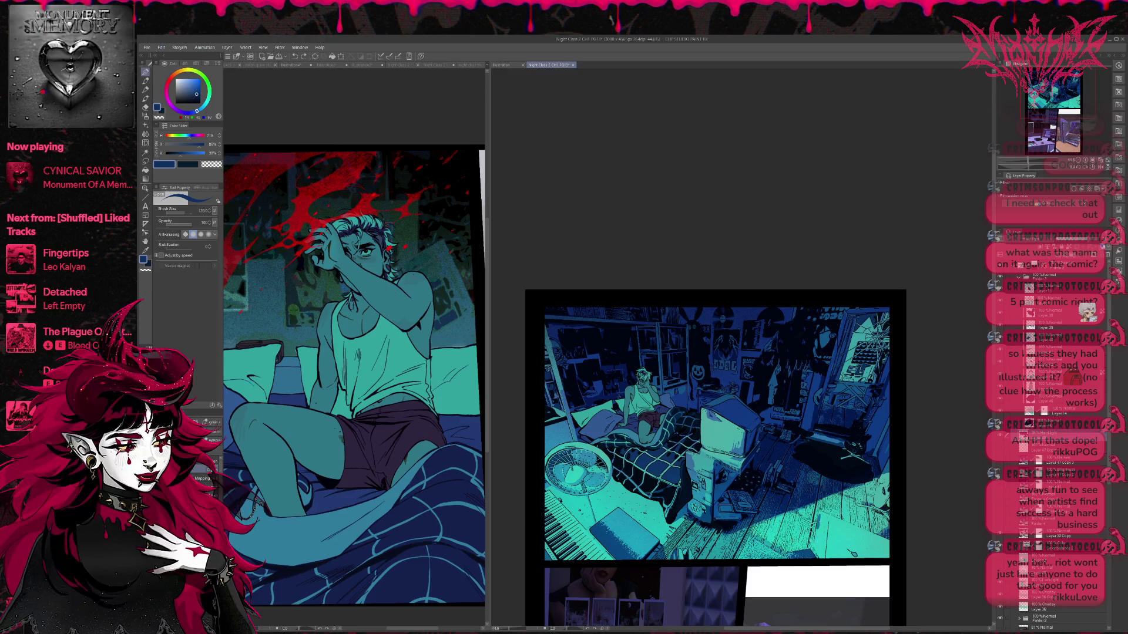
{"action": "mouse_move", "coordinate": [853, 553]}
{"action": "left_mouse_down"}
{"action": "mouse_move", "coordinate": [837, 549]}
{"action": "mouse_move", "coordinate": [834, 569]}
{"action": "left_mouse_up"}
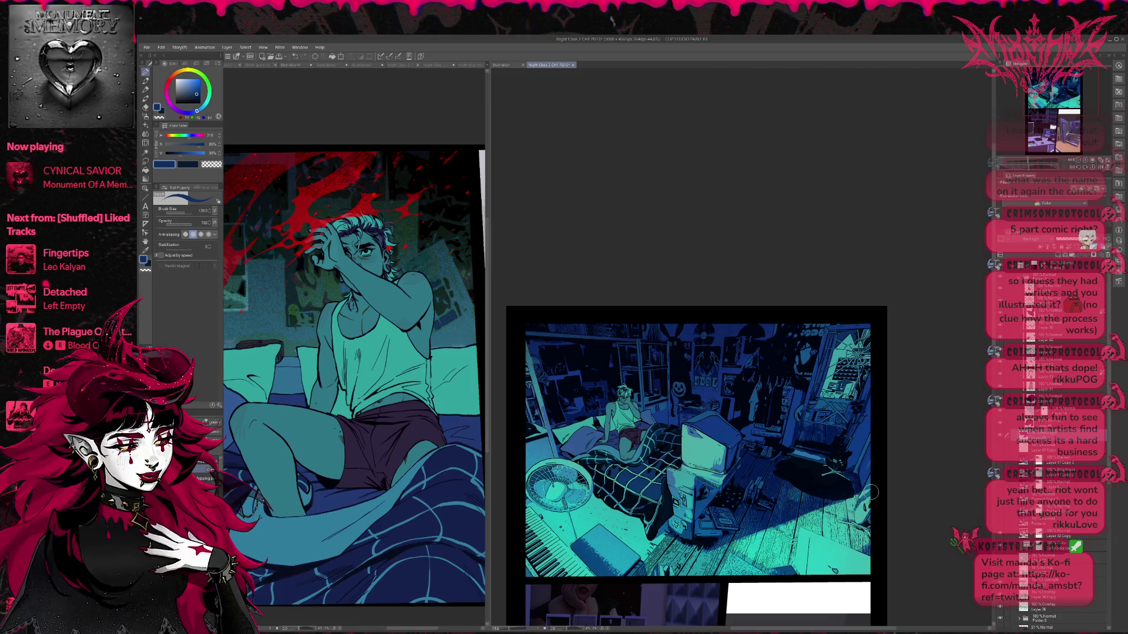
{"action": "scroll", "coordinate": [887, 467], "scroll_direction": "up", "scroll_amount": 1}
{"action": "scroll", "coordinate": [878, 470], "scroll_direction": "up", "scroll_amount": 1}
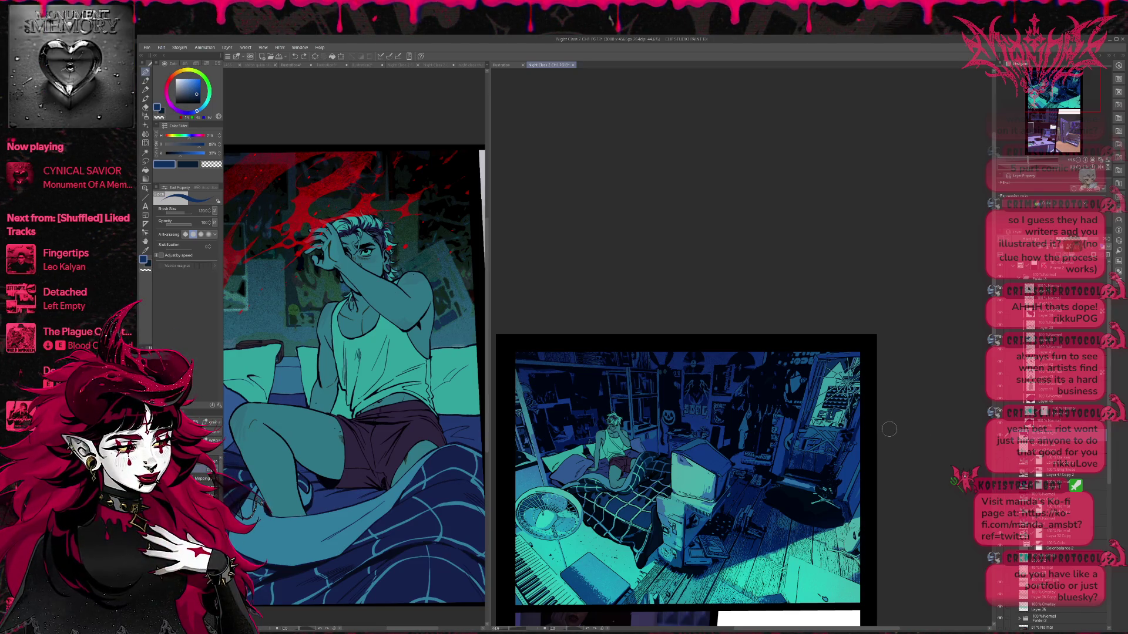
{"action": "scroll", "coordinate": [881, 429], "scroll_direction": "down", "scroll_amount": 1}
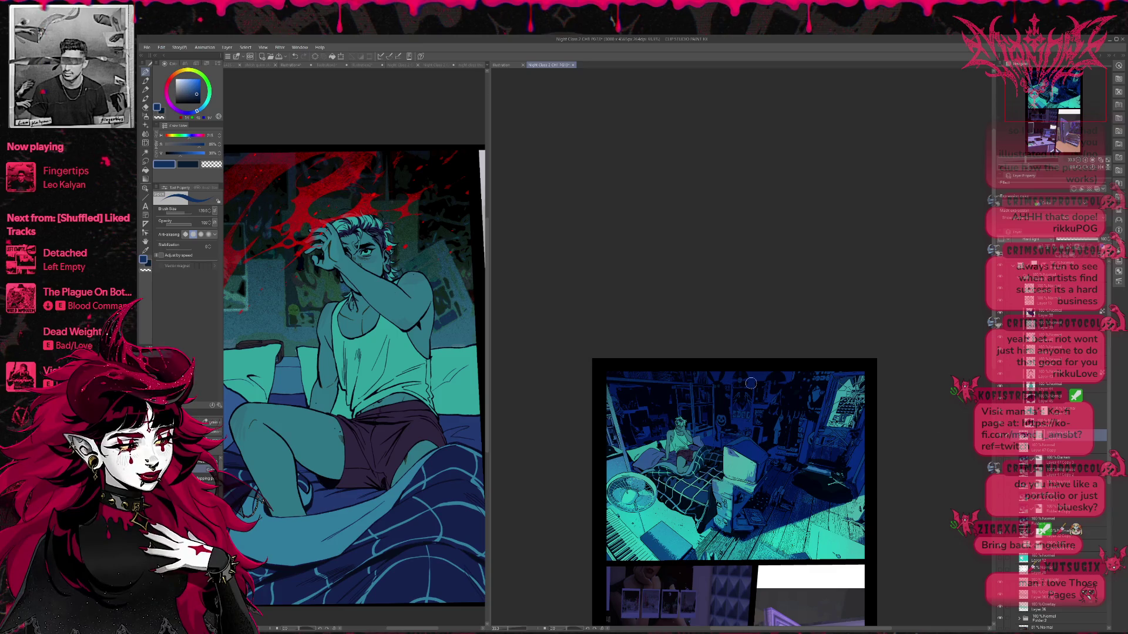
- Pick a large soft brush with transparent colour and compare the teal brightening via undo/redo
{"action": "left_click", "coordinate": [147, 90]}
{"action": "key", "text": "c"}
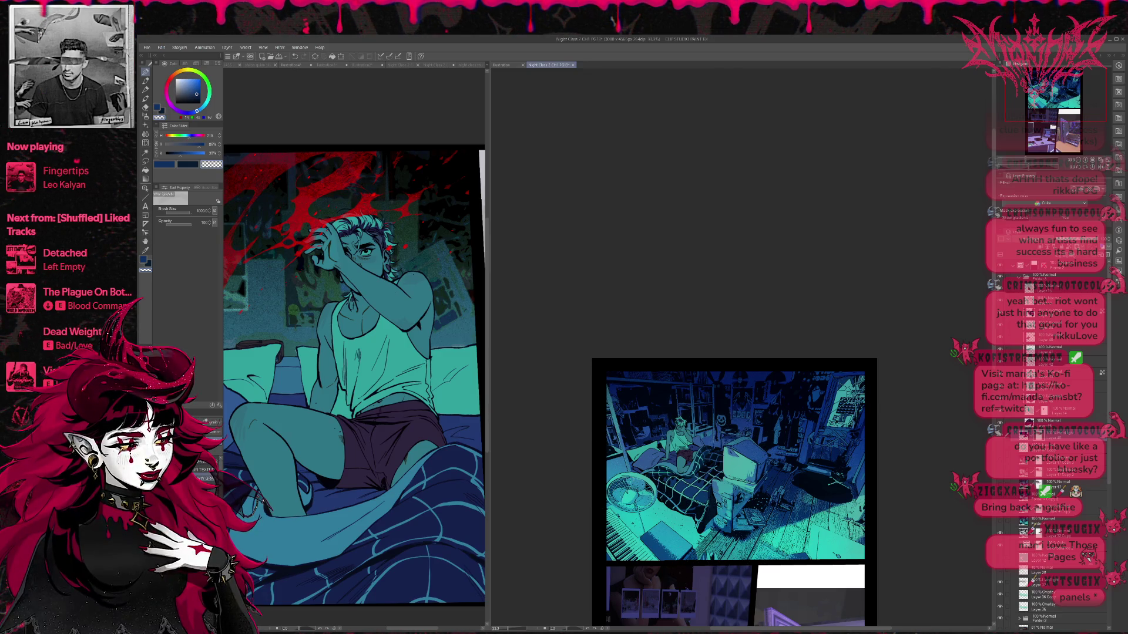
{"action": "key", "text": "ctrl+z"}
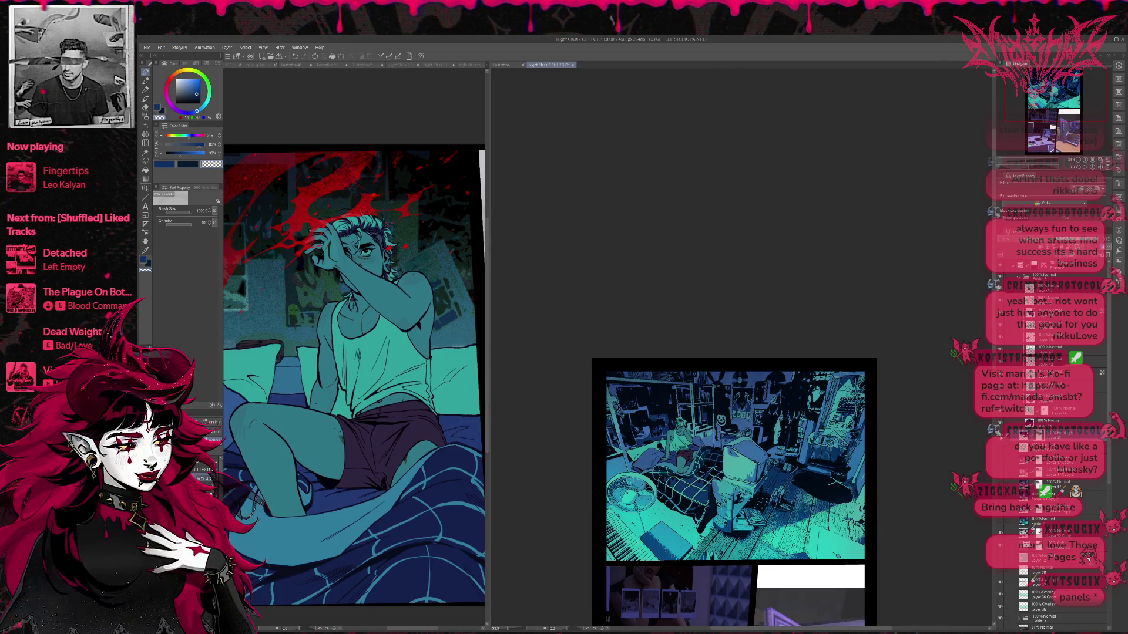
{"action": "key", "text": "ctrl+y"}
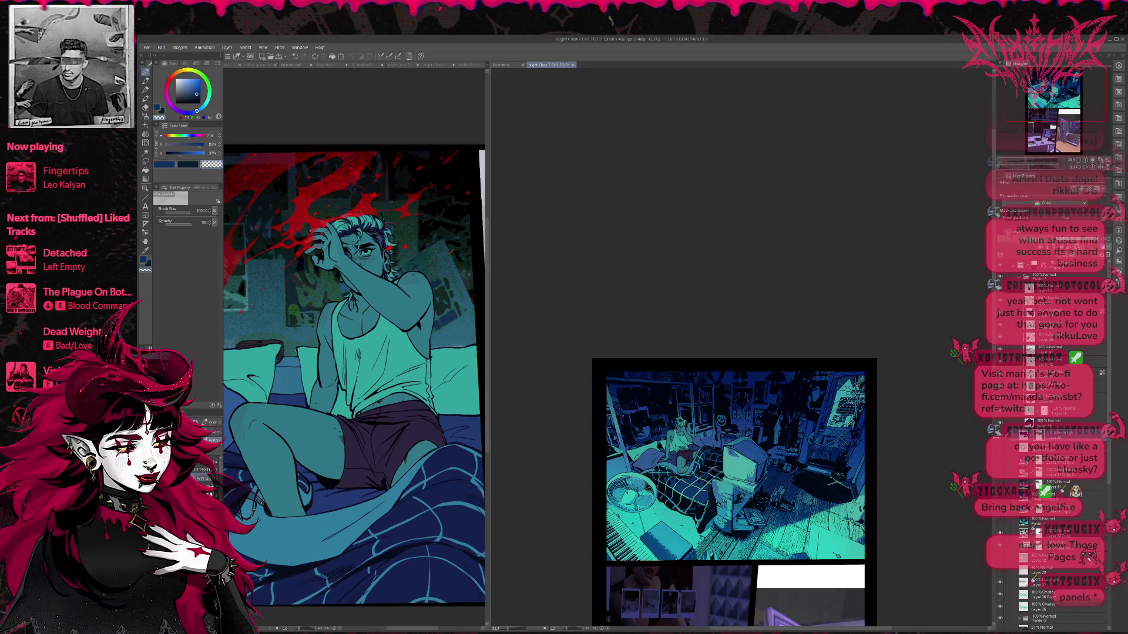
{"action": "key", "text": "ctrl+z"}
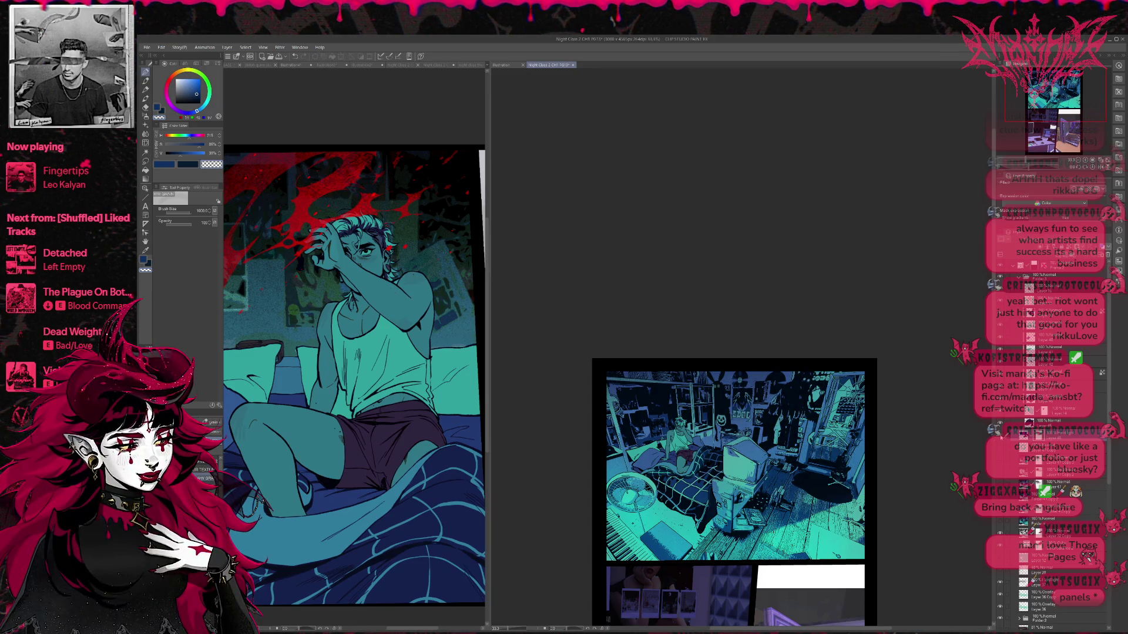
{"action": "key", "text": "ctrl+y"}
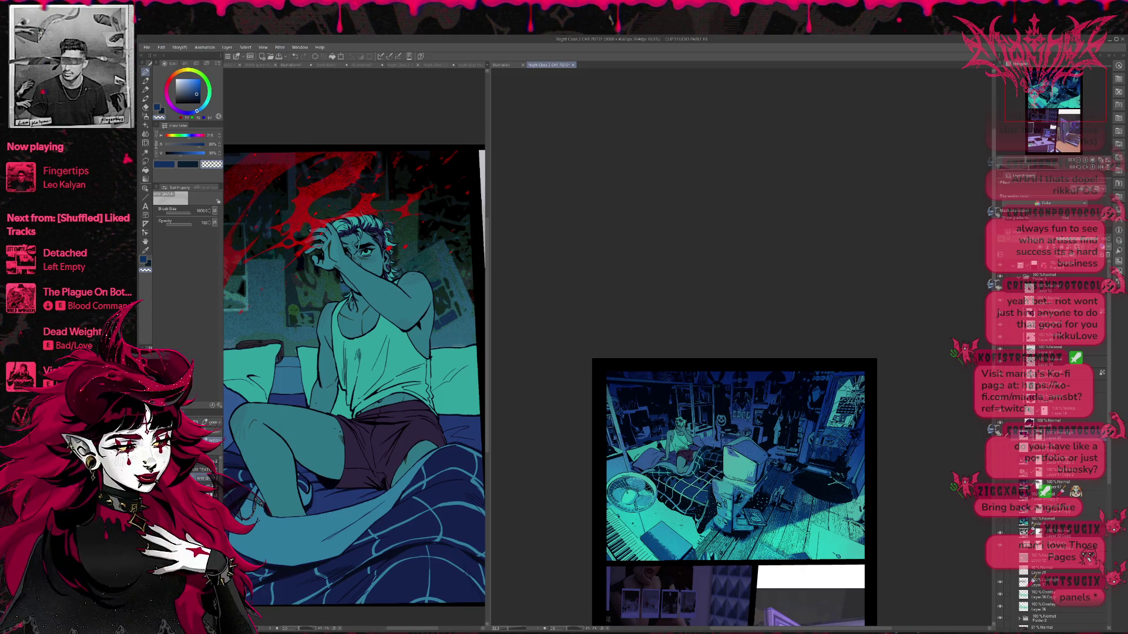
- Toggle the shading layers' visibility to compare the room, ending with them shown
{"action": "left_click", "coordinate": [1000, 437]}
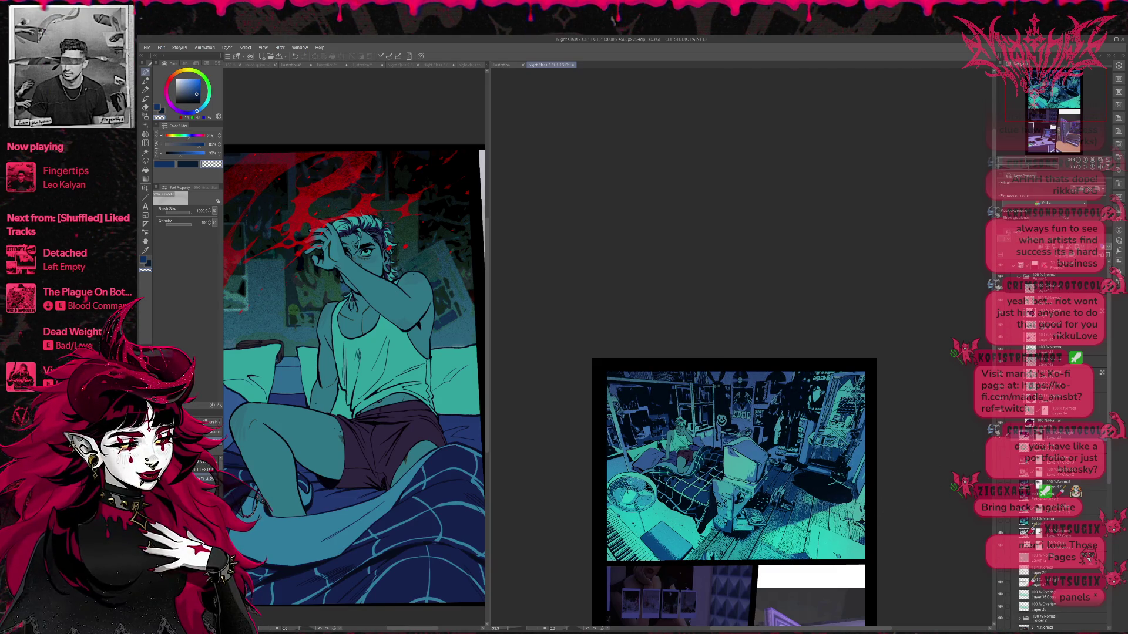
{"action": "left_click", "coordinate": [1000, 437]}
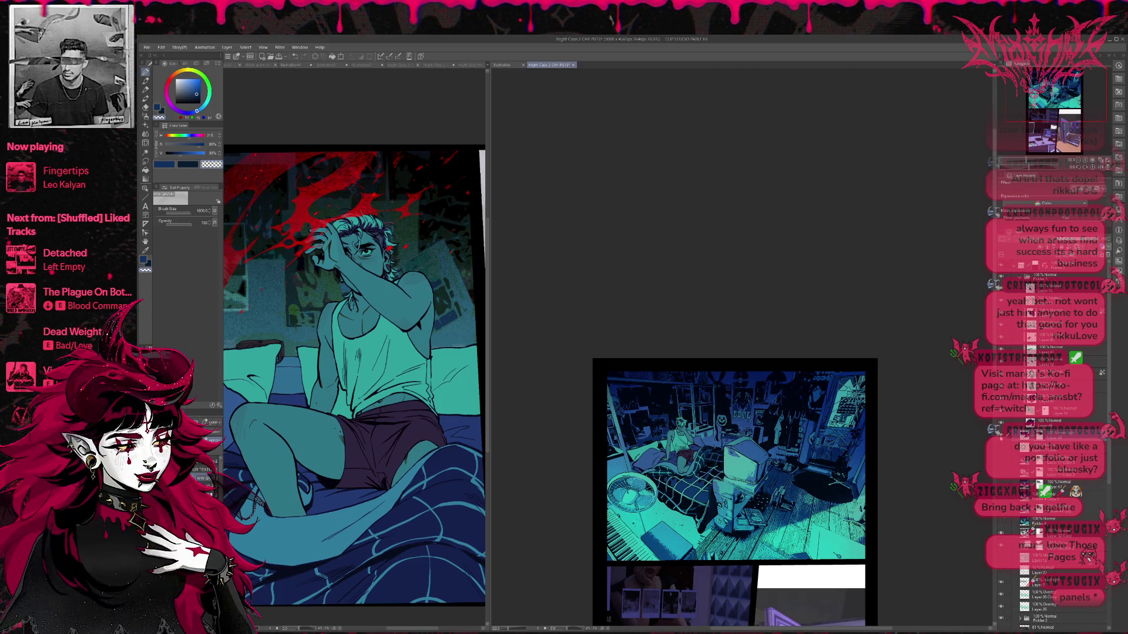
{"action": "left_click", "coordinate": [1000, 438]}
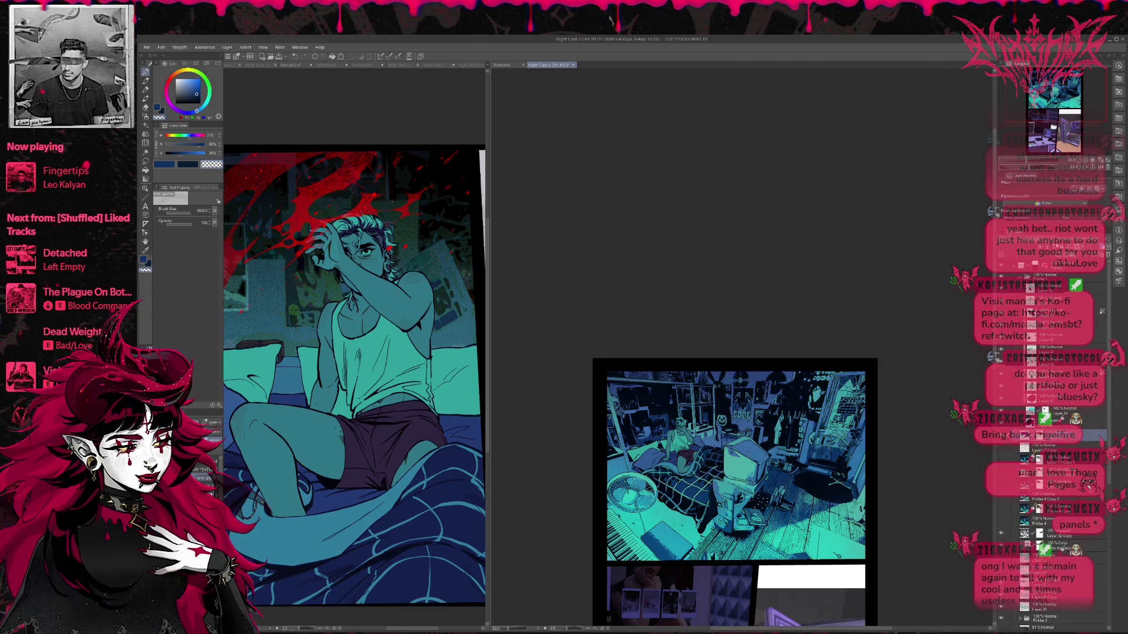
{"action": "left_click", "coordinate": [1001, 438]}
{"action": "left_click", "coordinate": [1000, 438]}
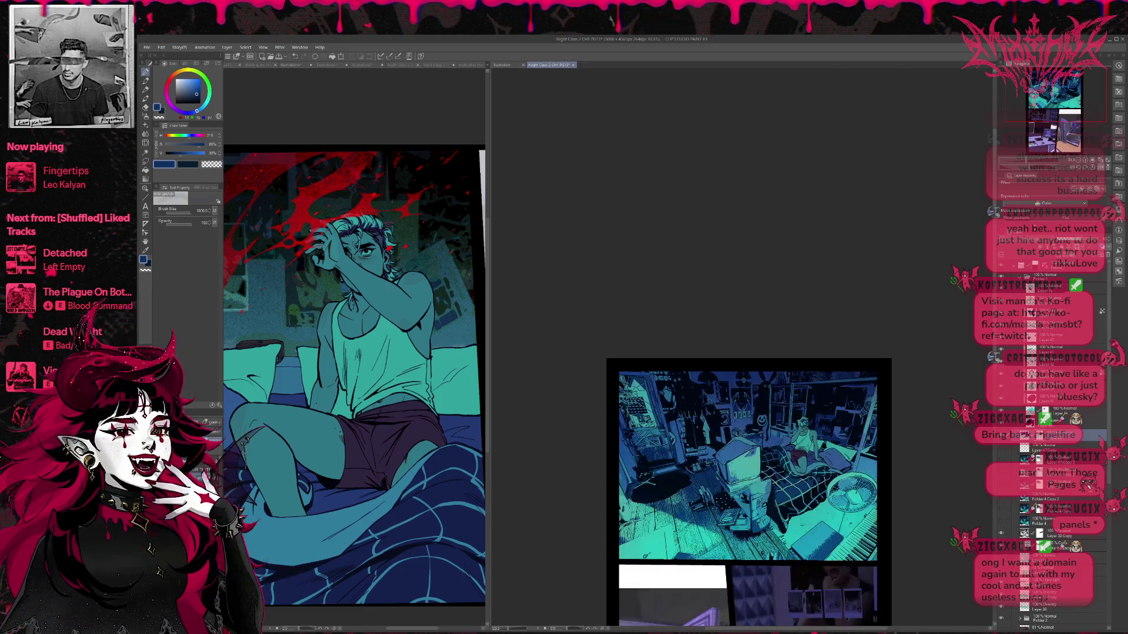
- Darken the wall and posters left of the pumpkin with a softer blue
{"action": "key", "text": "h"}
{"action": "key", "text": "ctrl+plus"}
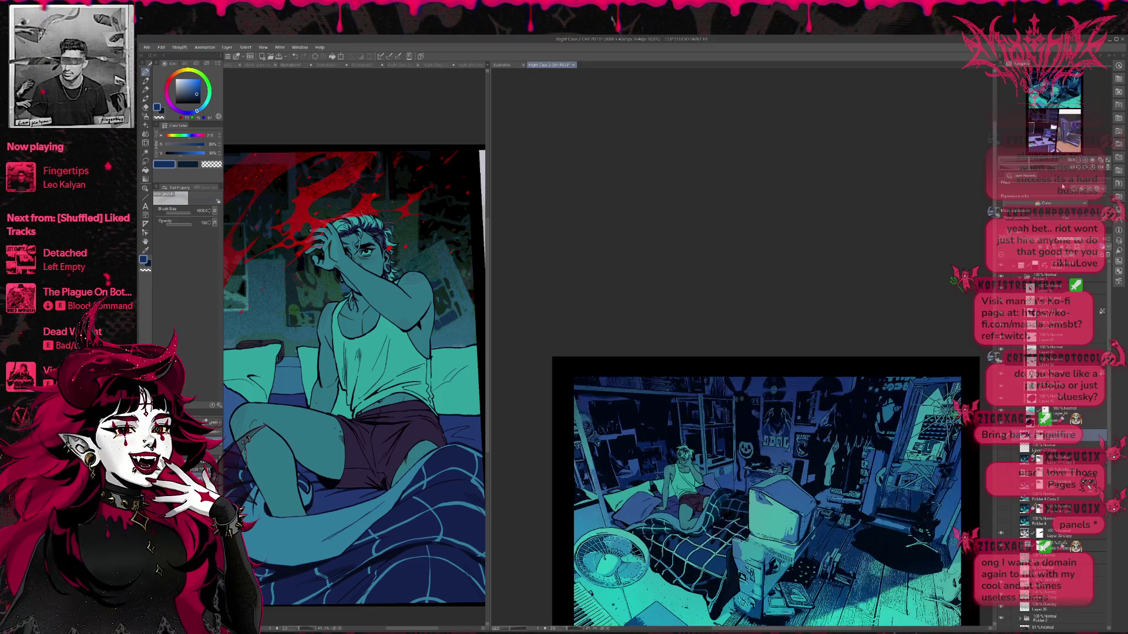
{"action": "key", "text": "h"}
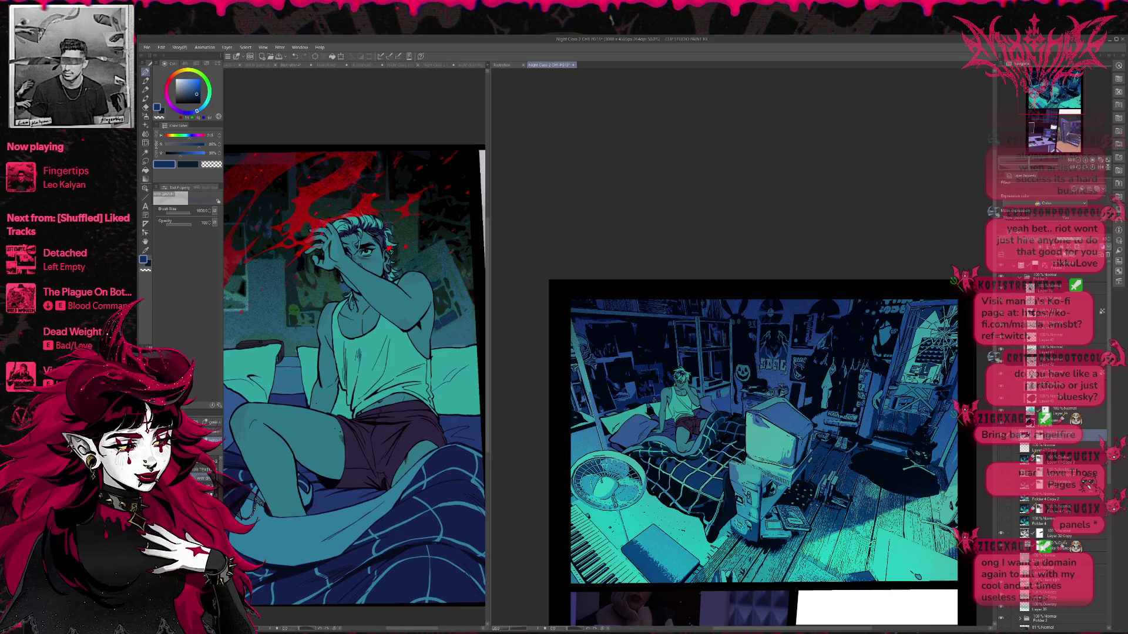
{"action": "left_click", "coordinate": [657, 407], "text": "alt"}
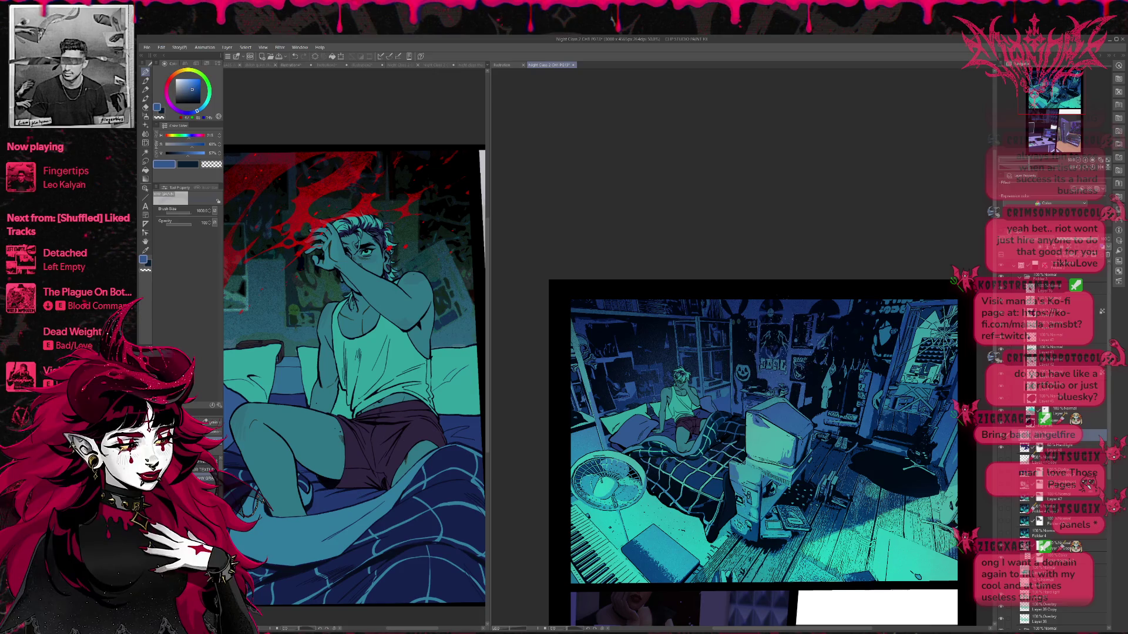
{"action": "left_click_drag", "start_coordinate": [635, 376], "coordinate": [720, 367]}
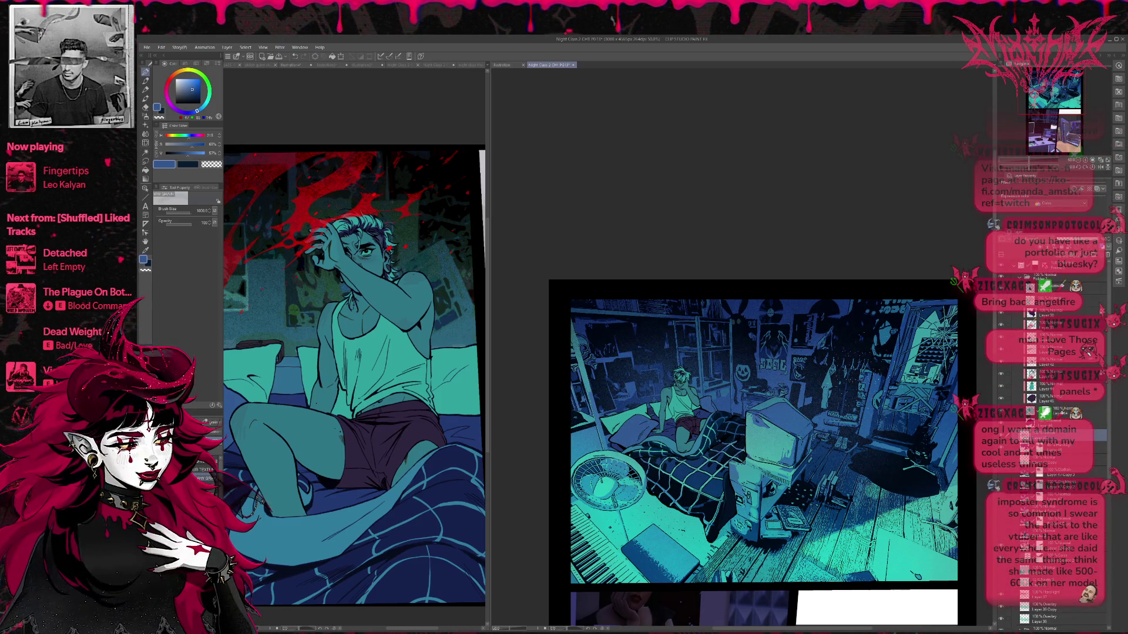
- Airbrush teal light across the floor, bed, tower and piano area of the room panel
{"action": "left_click_drag", "start_coordinate": [908, 462], "coordinate": [878, 451]}
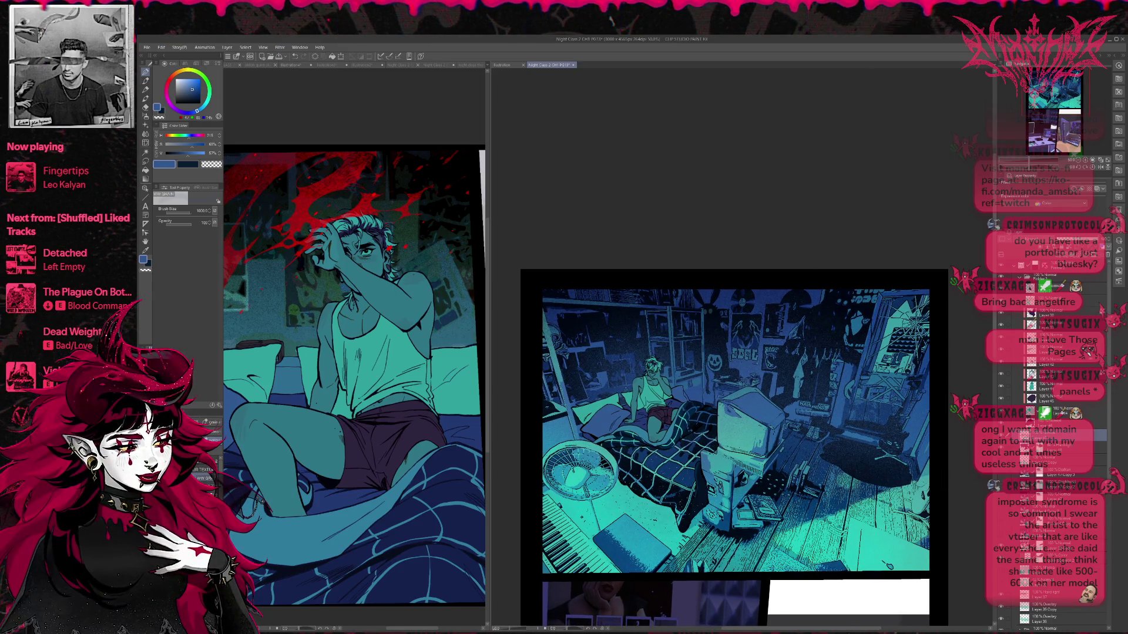
{"action": "left_click", "coordinate": [652, 505], "text": "alt"}
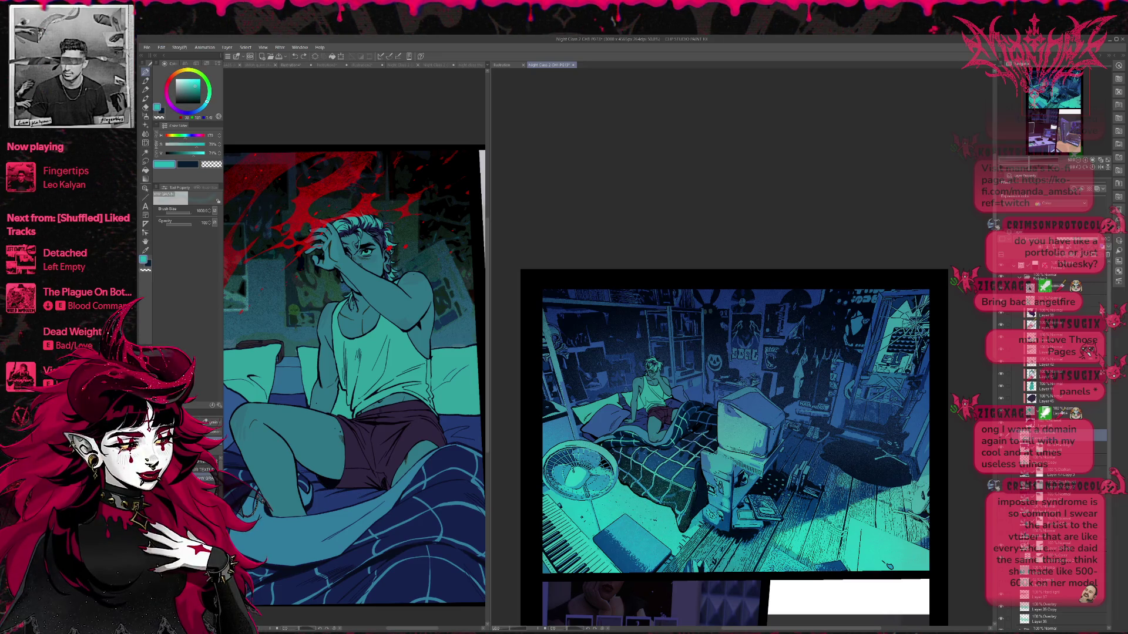
{"action": "key", "text": "ctrl+z"}
{"action": "left_click_drag", "start_coordinate": [687, 509], "coordinate": [623, 461]}
{"action": "key", "text": "ctrl+z"}
{"action": "left_click_drag", "start_coordinate": [596, 537], "coordinate": [640, 567]}
{"action": "mouse_move", "coordinate": [550, 564]}
{"action": "left_mouse_down"}
{"action": "mouse_move", "coordinate": [746, 531]}
{"action": "mouse_move", "coordinate": [840, 567]}
{"action": "mouse_move", "coordinate": [925, 529]}
{"action": "left_mouse_up"}
{"action": "mouse_move", "coordinate": [746, 538]}
{"action": "left_mouse_down"}
{"action": "mouse_move", "coordinate": [684, 520]}
{"action": "mouse_move", "coordinate": [655, 484]}
{"action": "left_mouse_up"}
{"action": "left_click_drag", "start_coordinate": [547, 569], "coordinate": [558, 552]}
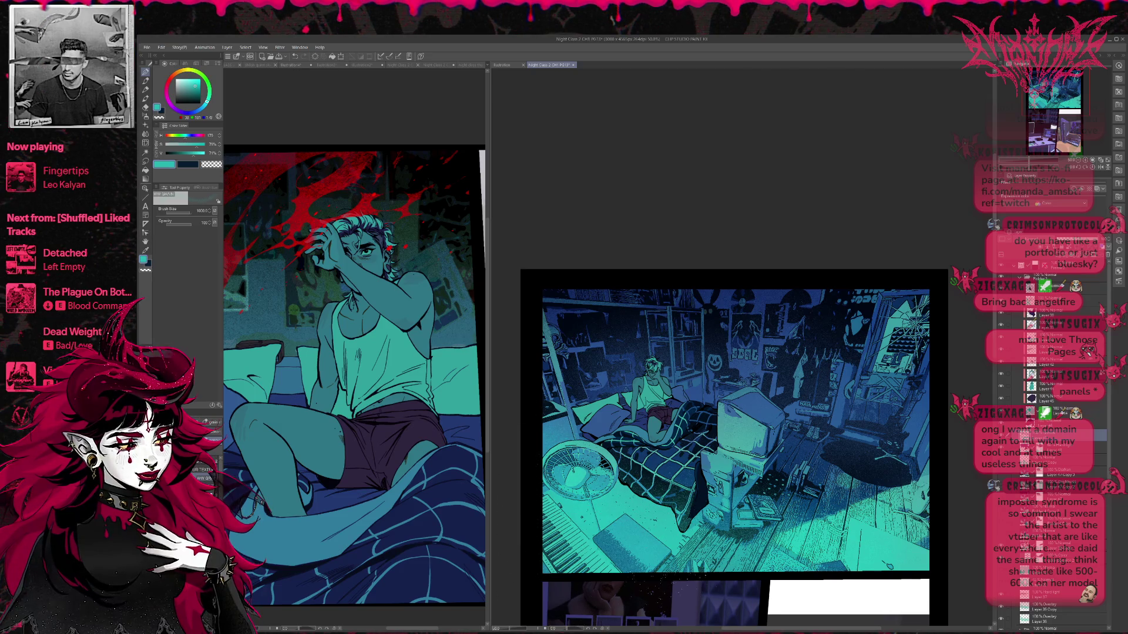
{"action": "key", "text": "ctrl+minus"}
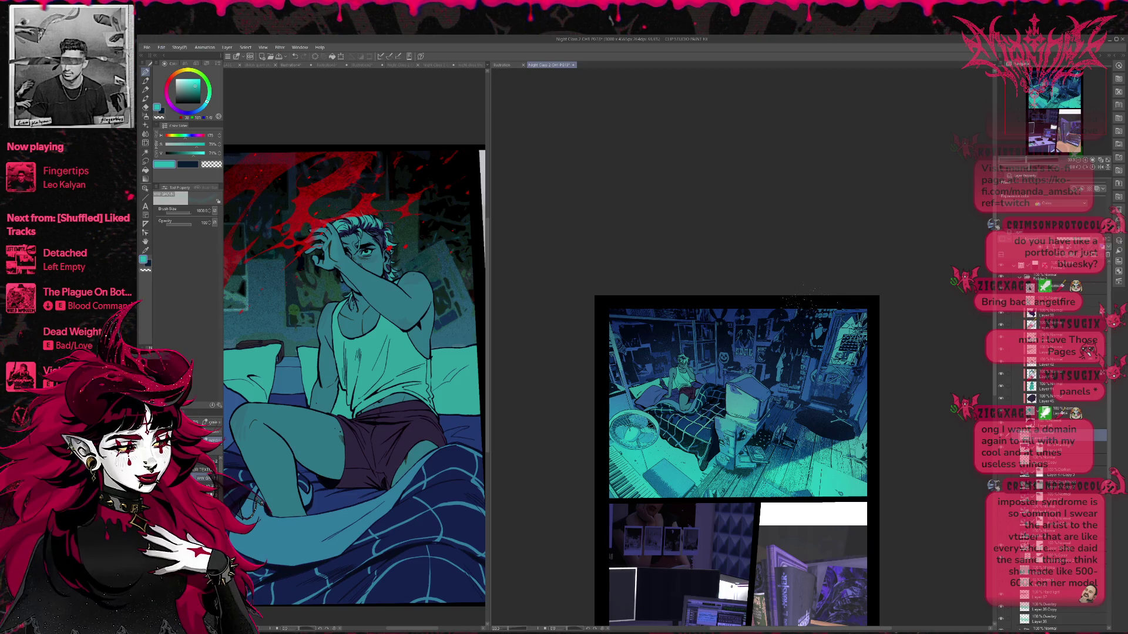
{"action": "key", "text": "ctrl+plus"}
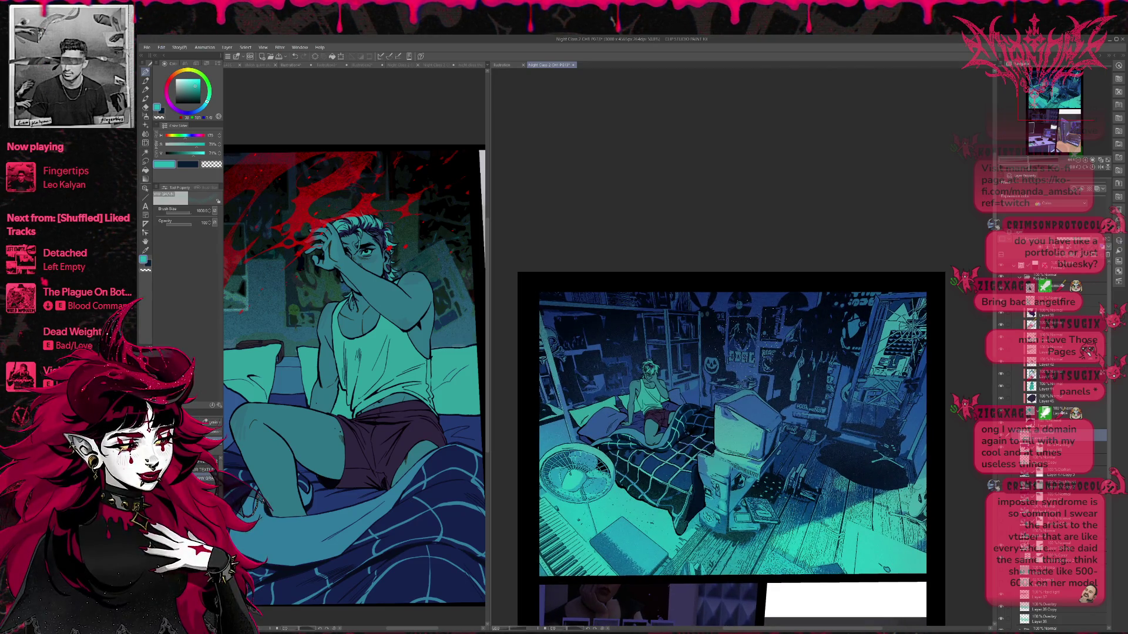
{"action": "key", "text": "ctrl+plus"}
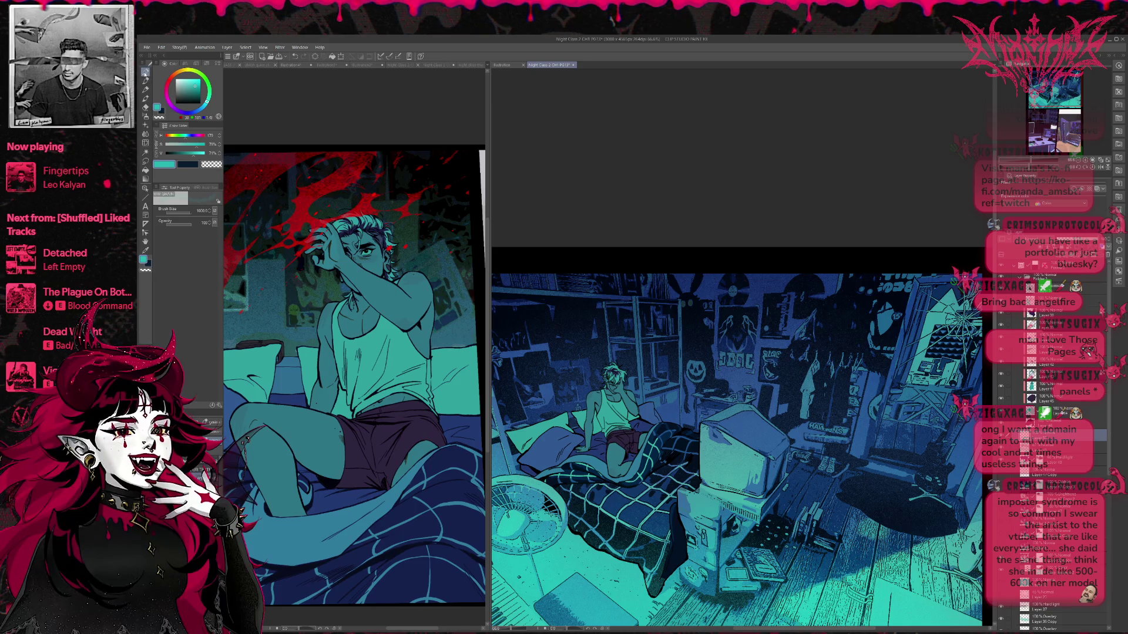
- On the line layer, ink short black strokes near the figure's hand with a 50px pen
{"action": "left_click", "coordinate": [1058, 287]}
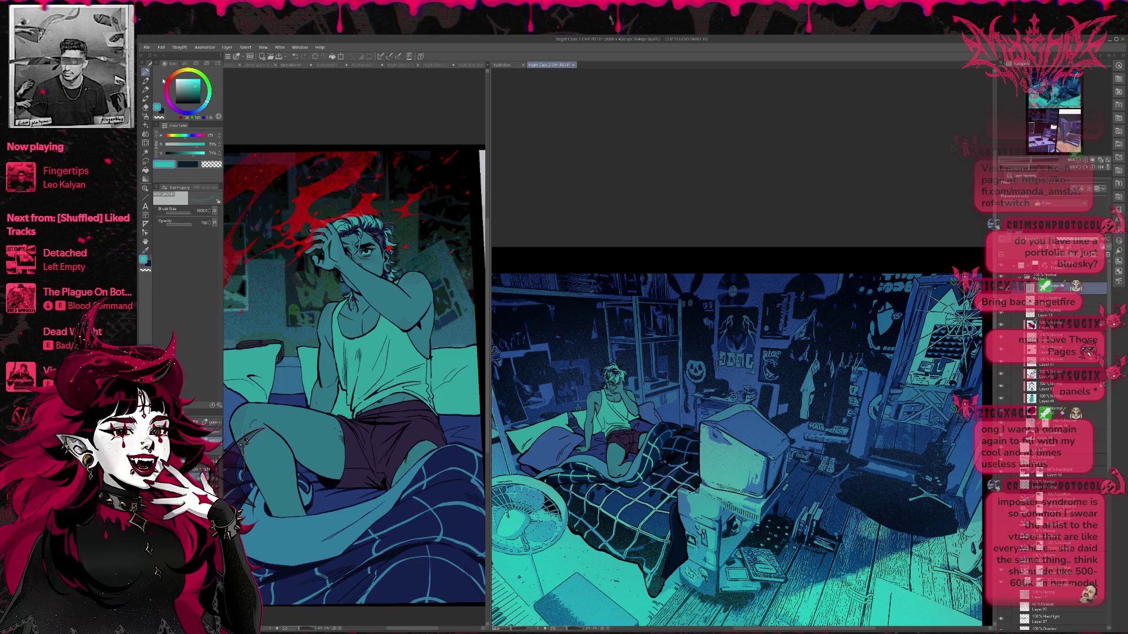
{"action": "left_click", "coordinate": [1052, 275]}
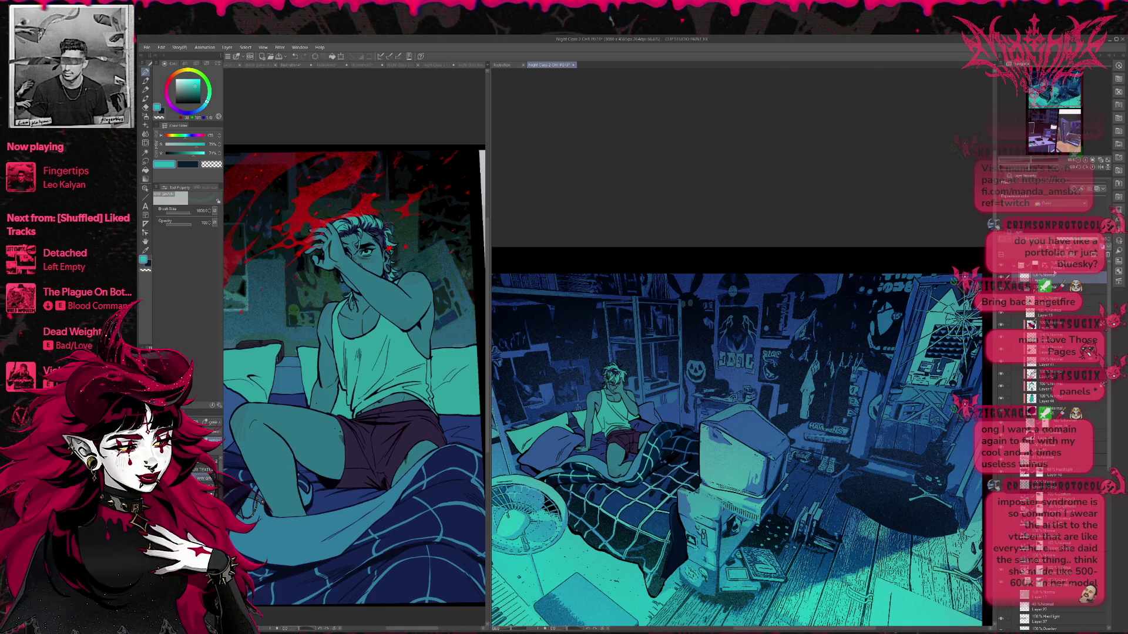
{"action": "left_click", "coordinate": [199, 104]}
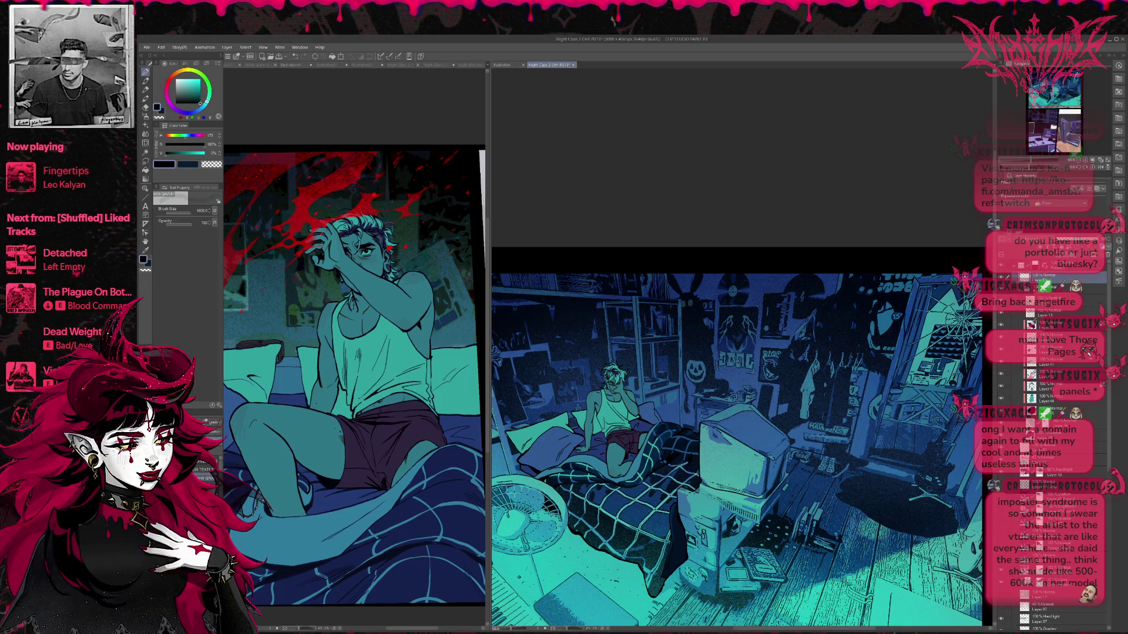
{"action": "key", "text": "p"}
{"action": "scroll", "coordinate": [651, 346], "scroll_direction": "down", "scroll_amount": 1}
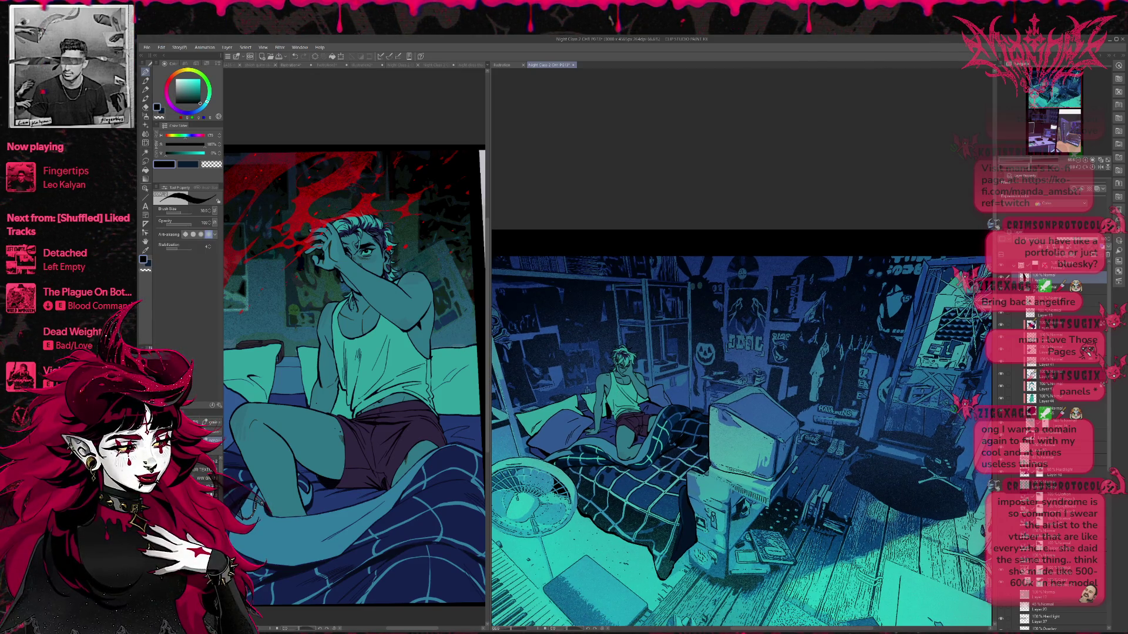
{"action": "mouse_move", "coordinate": [603, 428]}
{"action": "left_mouse_down"}
{"action": "mouse_move", "coordinate": [641, 403]}
{"action": "mouse_move", "coordinate": [646, 411]}
{"action": "left_mouse_up"}
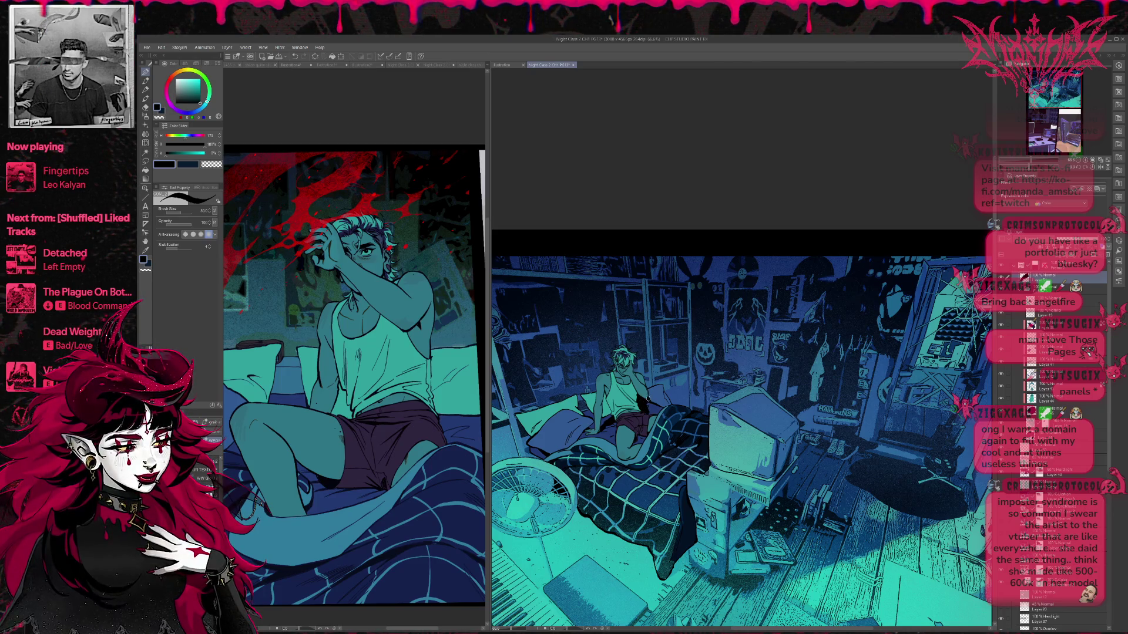
- Save the file and add a small ink stroke near the figure's face
{"action": "key", "text": "ctrl+s"}
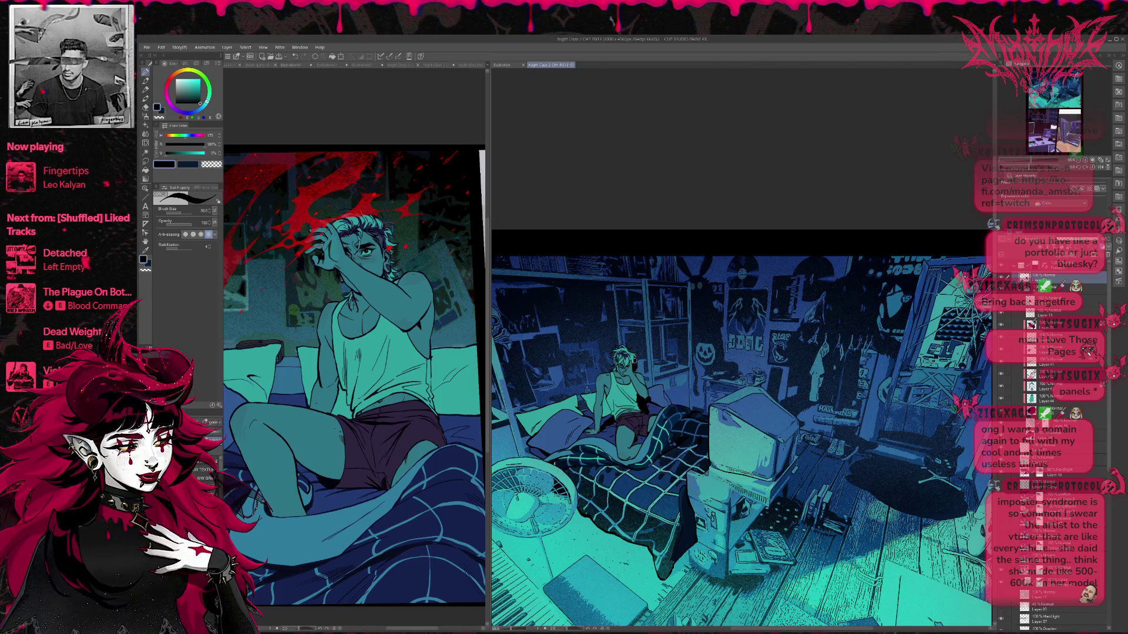
{"action": "left_click_drag", "start_coordinate": [647, 383], "coordinate": [648, 397]}
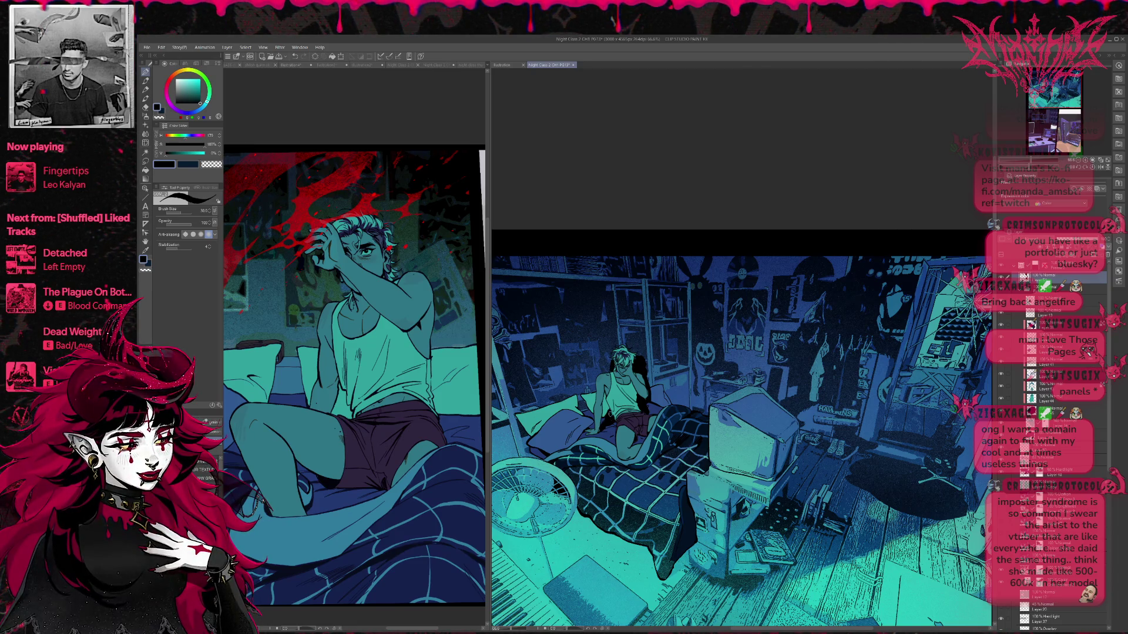
{"action": "key", "text": "e"}
{"action": "key", "text": "p"}
{"action": "key", "text": "e"}
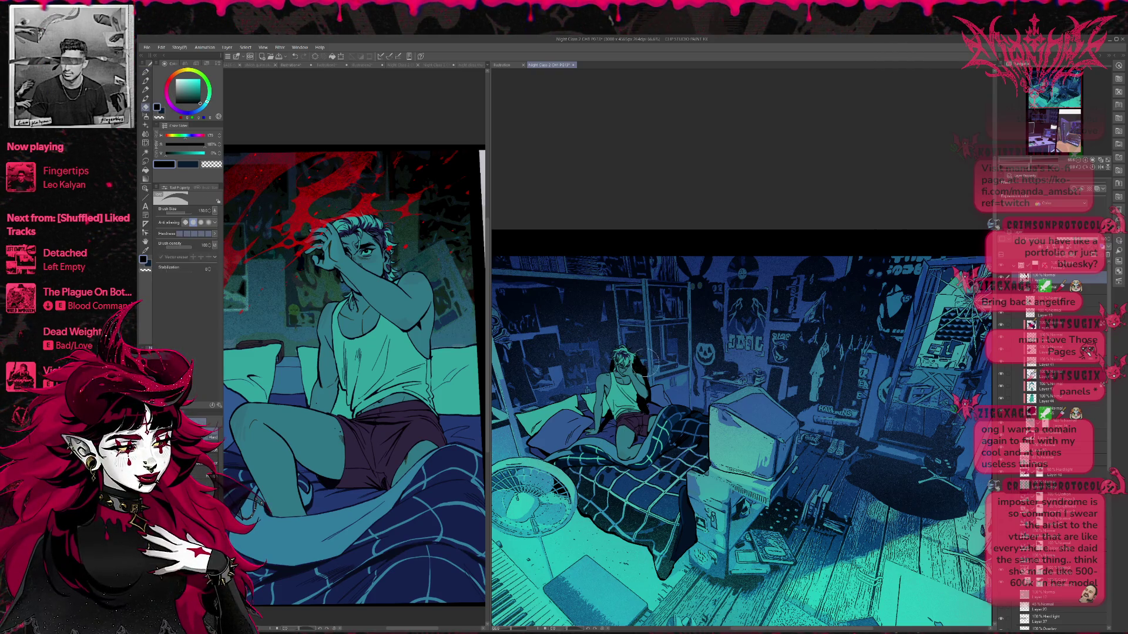
{"action": "key", "text": "p"}
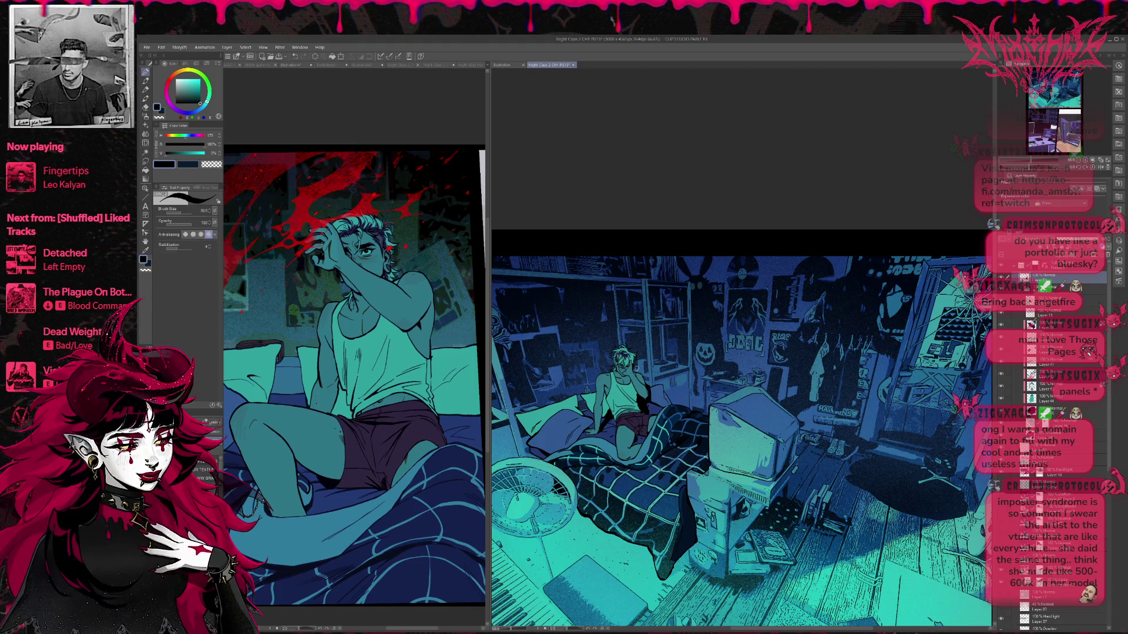
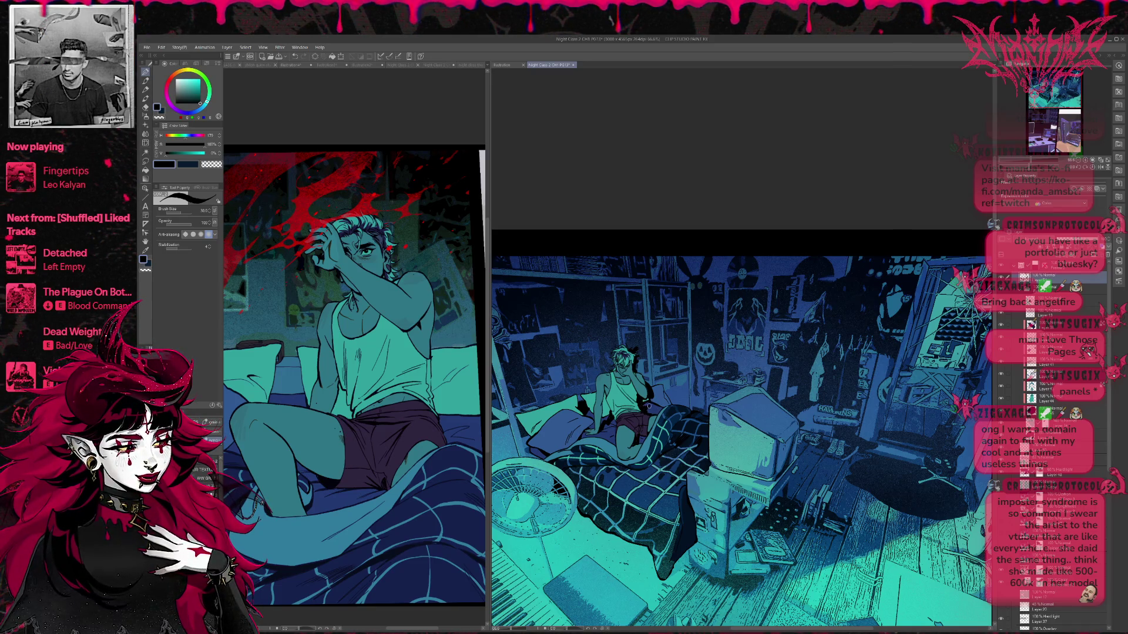
- Set up a 1000-size eraser with transparent colour and zoom to 45% on the bedroom panel
{"action": "scroll", "coordinate": [686, 390], "scroll_direction": "down", "scroll_amount": 1}
{"action": "left_click_drag", "start_coordinate": [757, 328], "coordinate": [773, 333]}
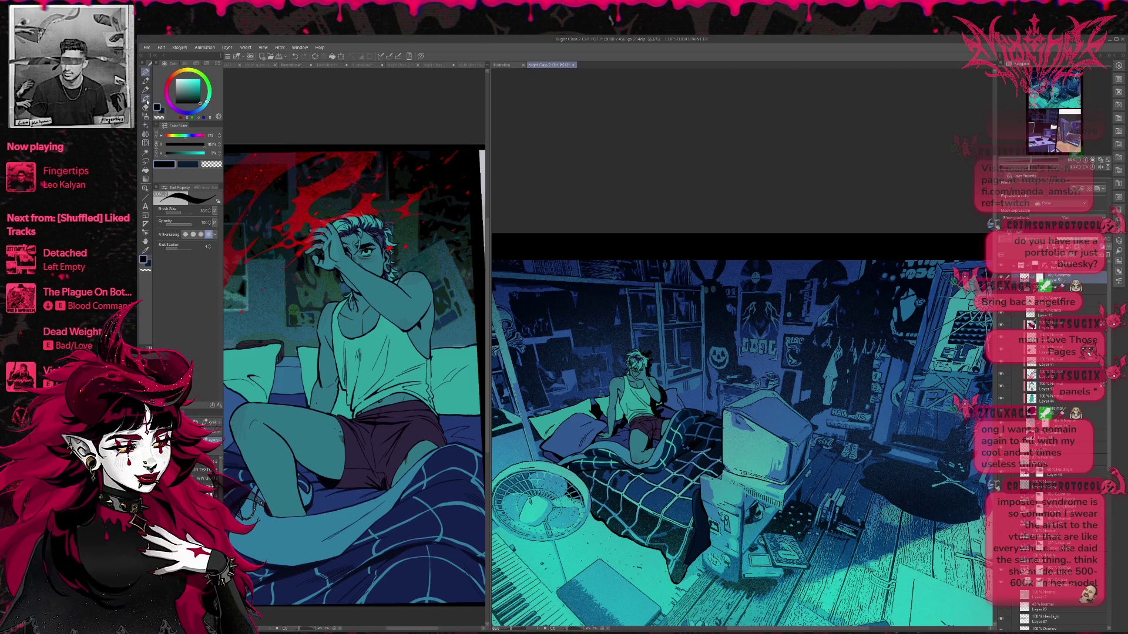
{"action": "key", "text": "e"}
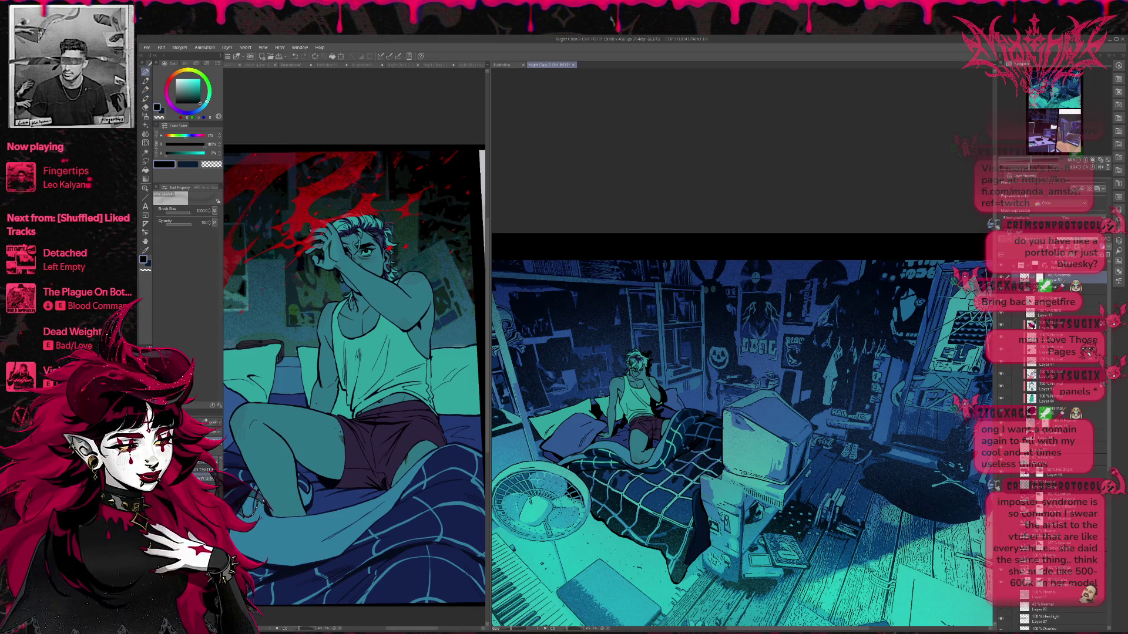
{"action": "left_click", "coordinate": [146, 271]}
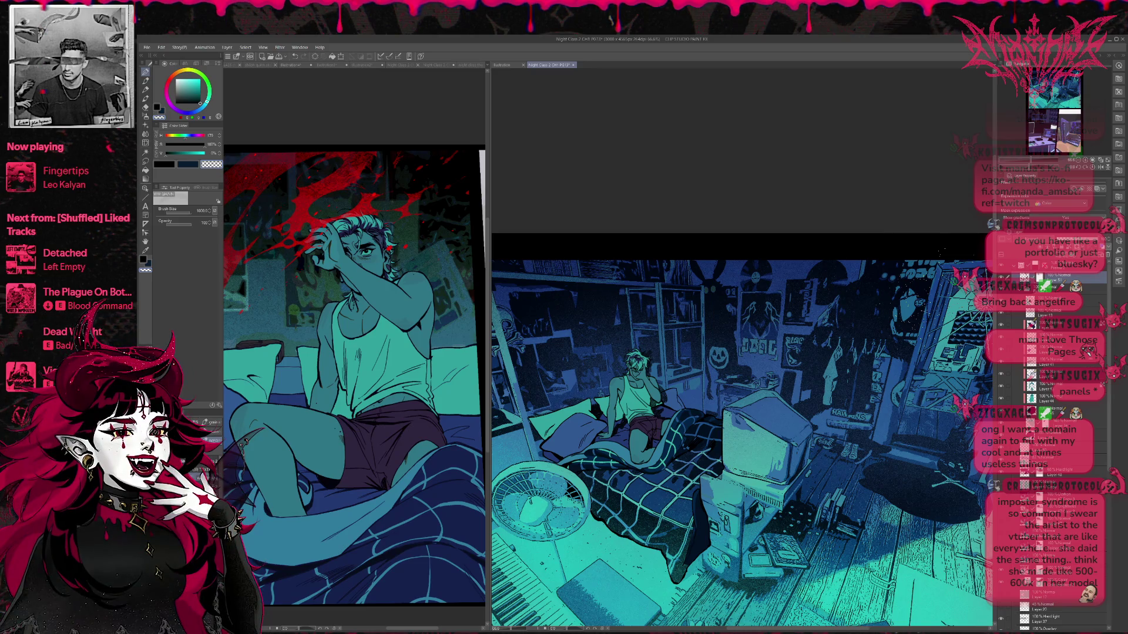
{"action": "scroll", "coordinate": [969, 348], "scroll_direction": "down", "scroll_amount": 3}
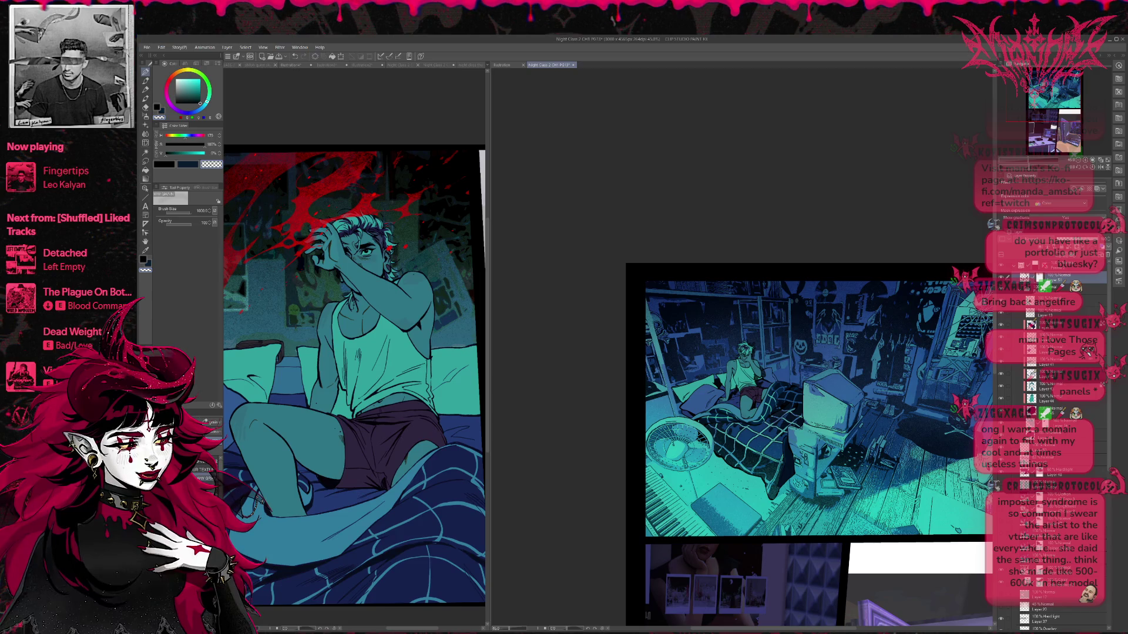
- On Layer 46, toggle the darker bed and floor shading back and forth to compare
{"action": "left_click", "coordinate": [1058, 461]}
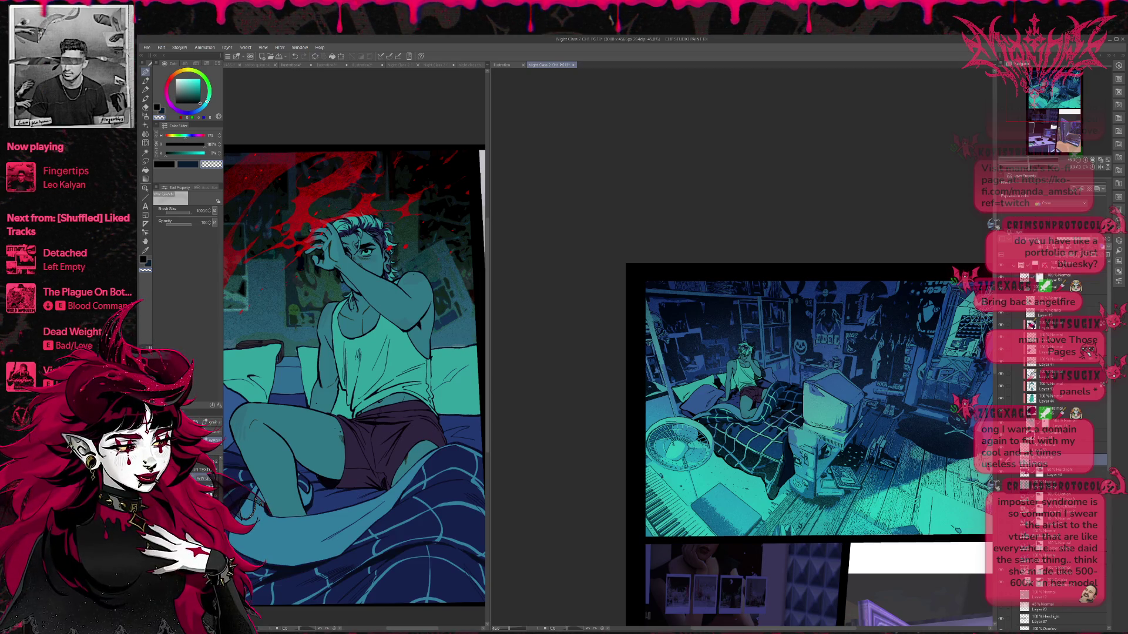
{"action": "key", "text": "ctrl+z"}
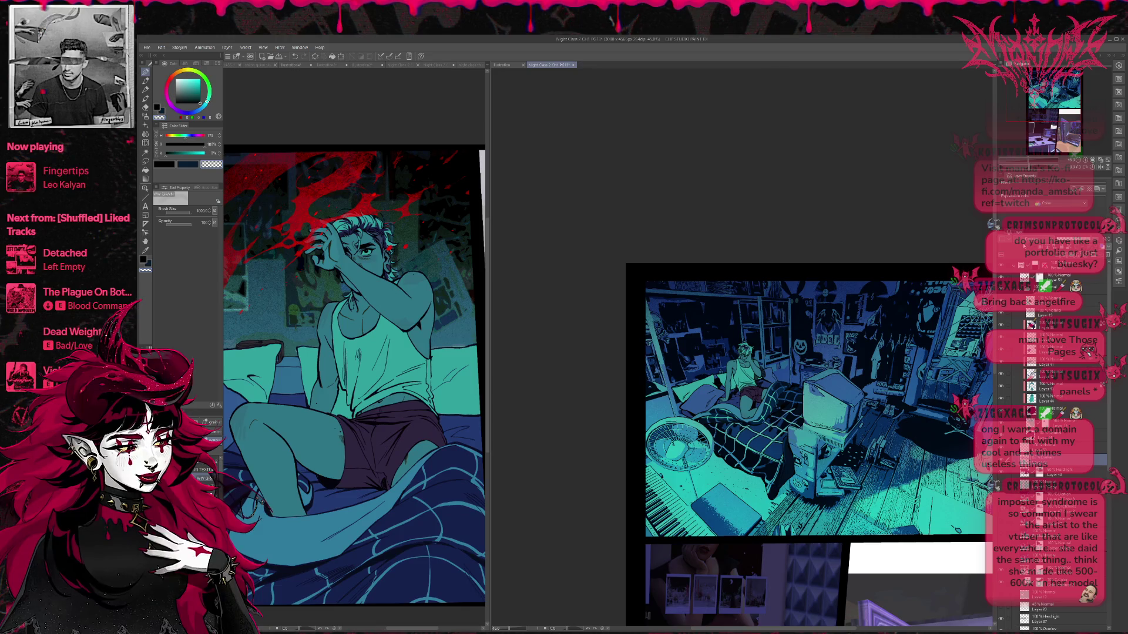
{"action": "key", "text": "ctrl+z"}
{"action": "key", "text": "ctrl+z"}
{"action": "key", "text": "ctrl+z"}
{"action": "key", "text": "ctrl+y"}
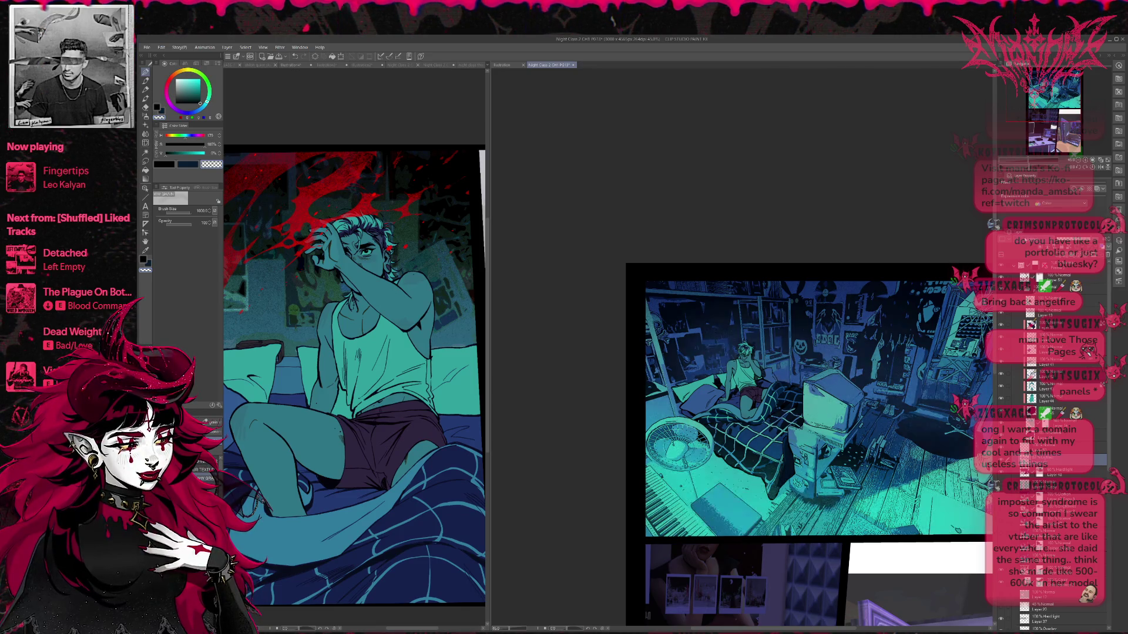
{"action": "key", "text": "ctrl+z"}
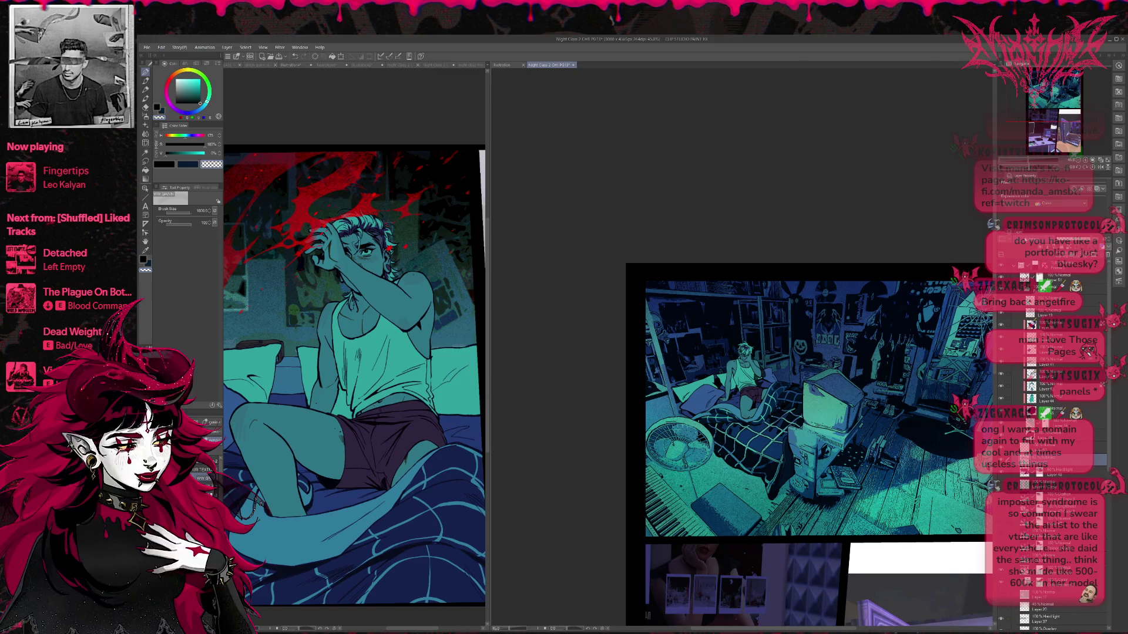
{"action": "key", "text": "ctrl+y"}
{"action": "key", "text": "ctrl+y"}
{"action": "key", "text": "ctrl+z"}
{"action": "key", "text": "ctrl+y"}
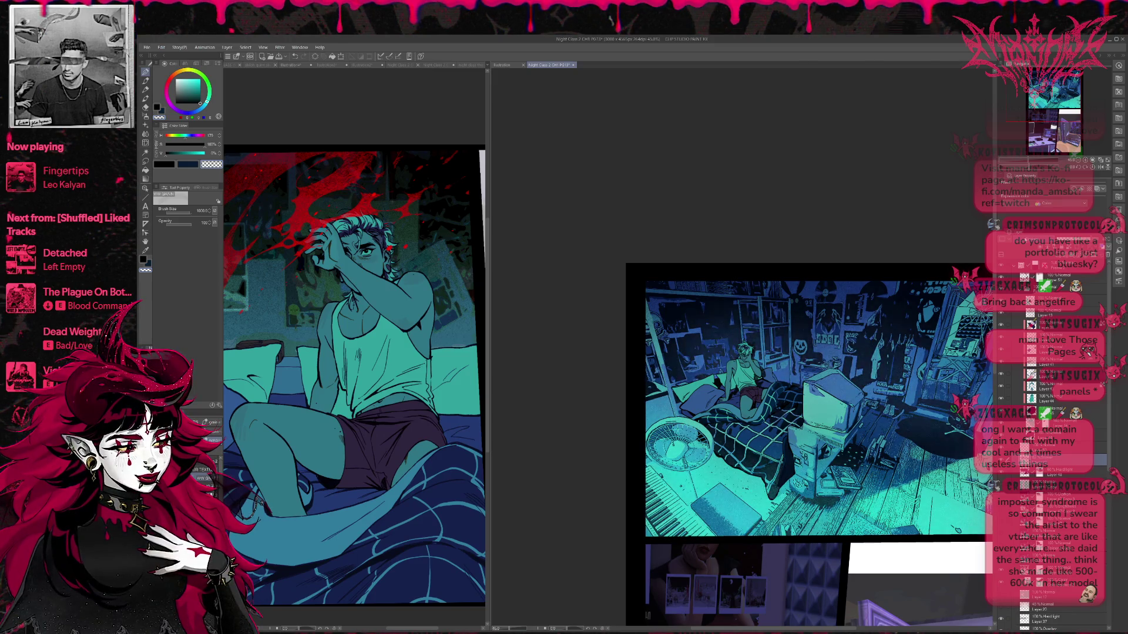
{"action": "key", "text": "ctrl+z"}
{"action": "key", "text": "ctrl+y"}
- Compare the lit floor with and without its shadow, ending with the fan, floor and lower corner darkened
{"action": "key", "text": "ctrl+z"}
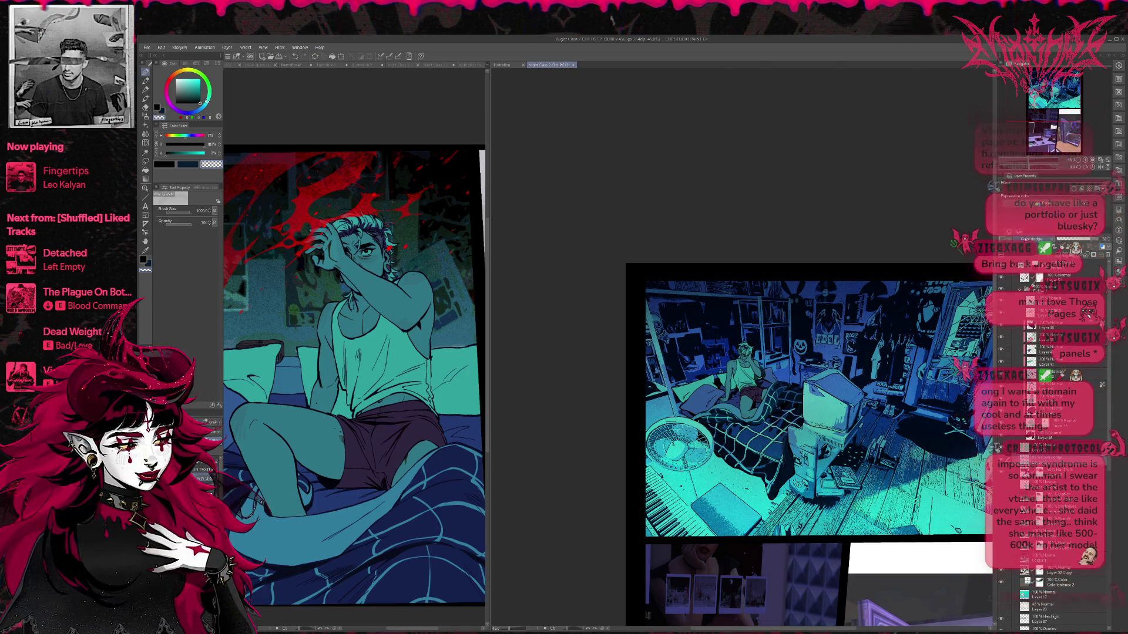
{"action": "key", "text": "ctrl+y"}
{"action": "key", "text": "ctrl+z"}
{"action": "key", "text": "ctrl+y"}
{"action": "key", "text": "ctrl+z"}
{"action": "key", "text": "ctrl+y"}
{"action": "key", "text": "ctrl+z"}
{"action": "key", "text": "ctrl+y"}
{"action": "key", "text": "ctrl+z"}
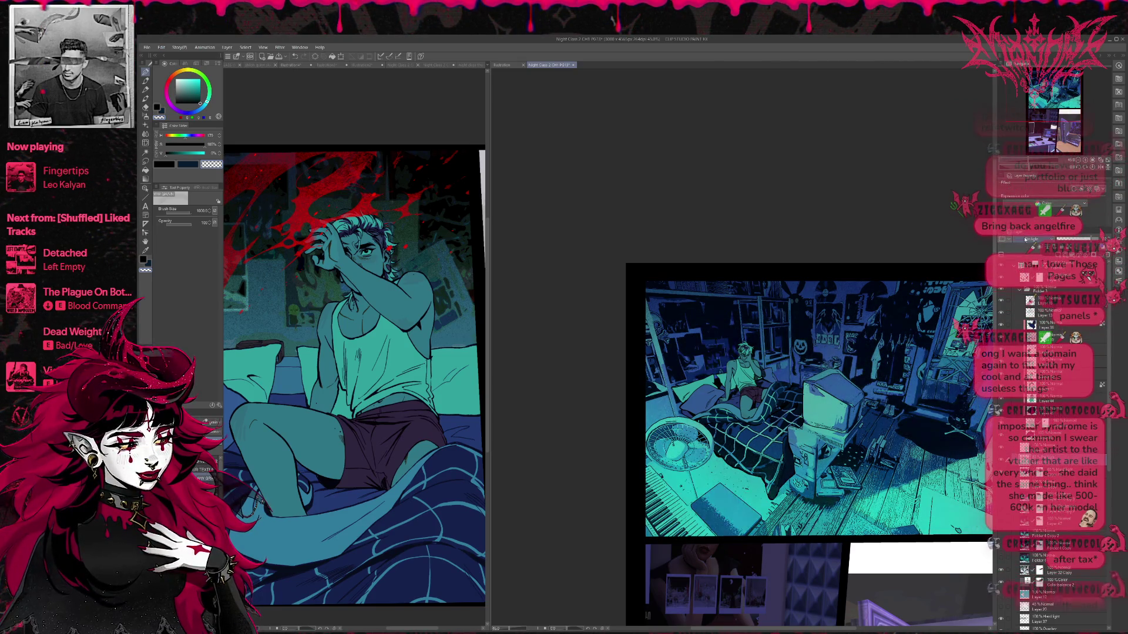
{"action": "key", "text": "ctrl+y"}
{"action": "key", "text": "ctrl+z"}
{"action": "key", "text": "ctrl+z"}
{"action": "key", "text": "ctrl+y"}
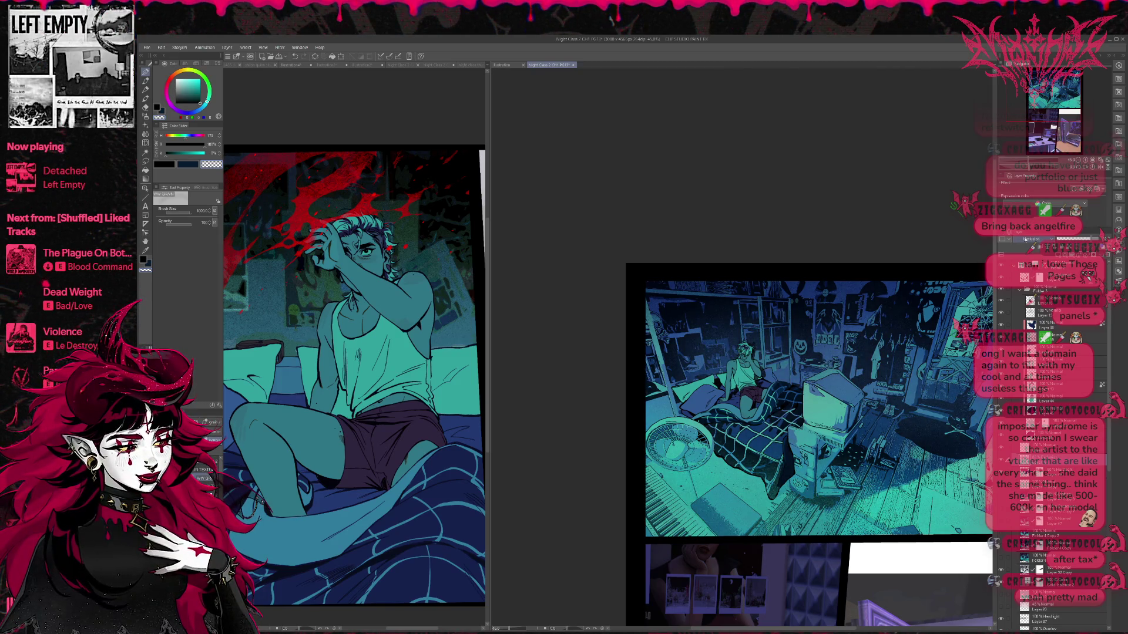
{"action": "key", "text": "ctrl+z"}
{"action": "key", "text": "ctrl+z"}
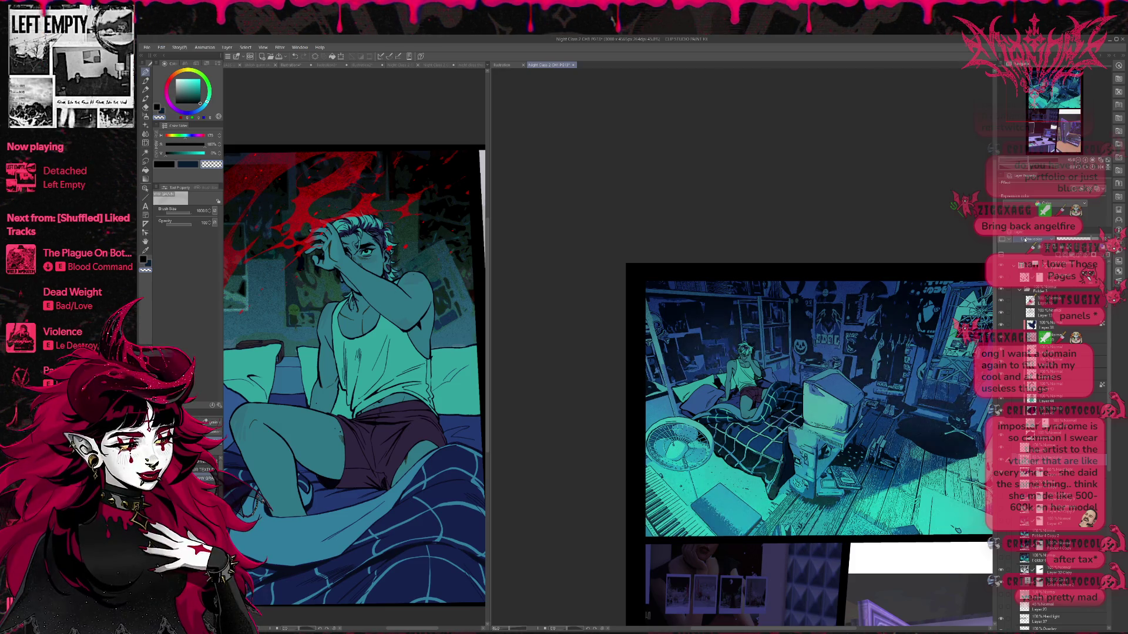
{"action": "key", "text": "ctrl+y"}
{"action": "key", "text": "ctrl+z"}
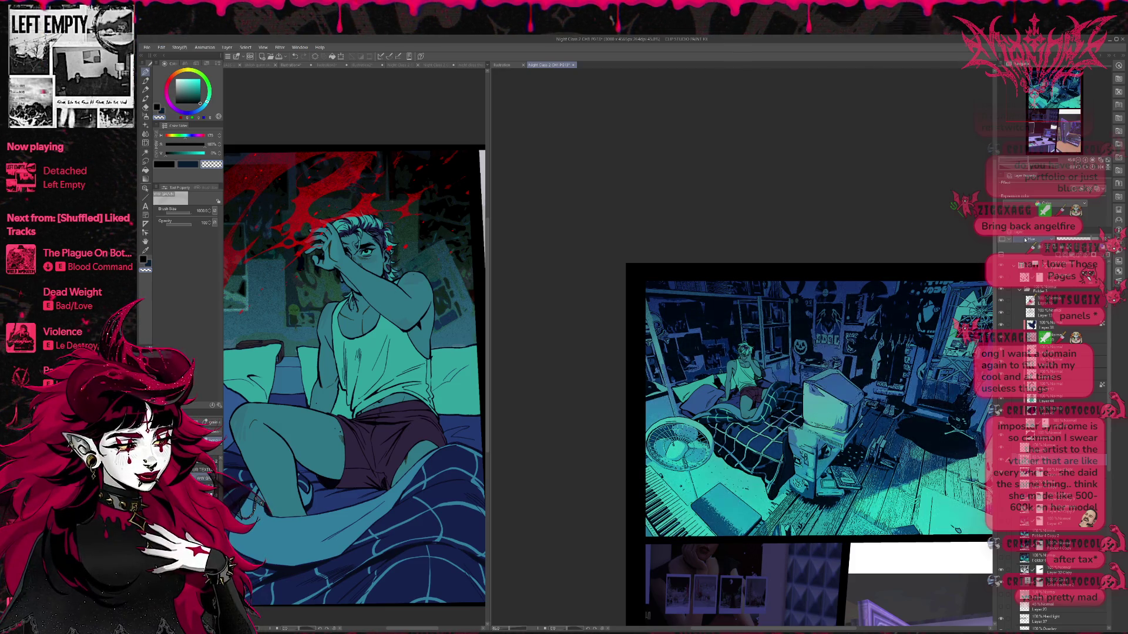
{"action": "key", "text": "ctrl+y"}
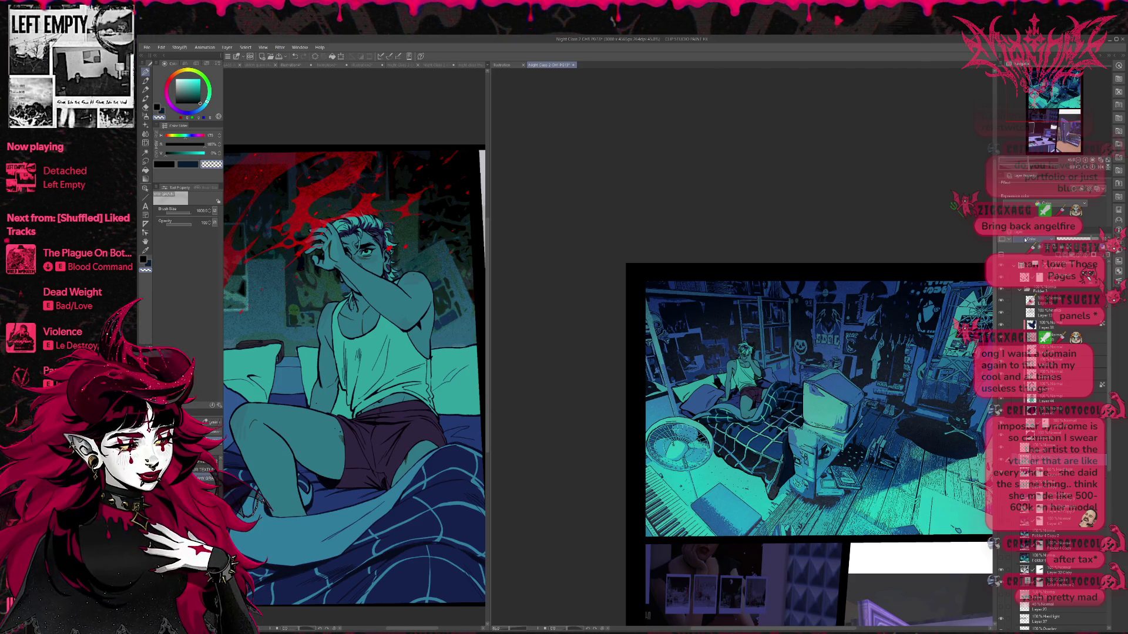
{"action": "key", "text": "ctrl+z"}
{"action": "key", "text": "ctrl+y"}
{"action": "key", "text": "ctrl+z"}
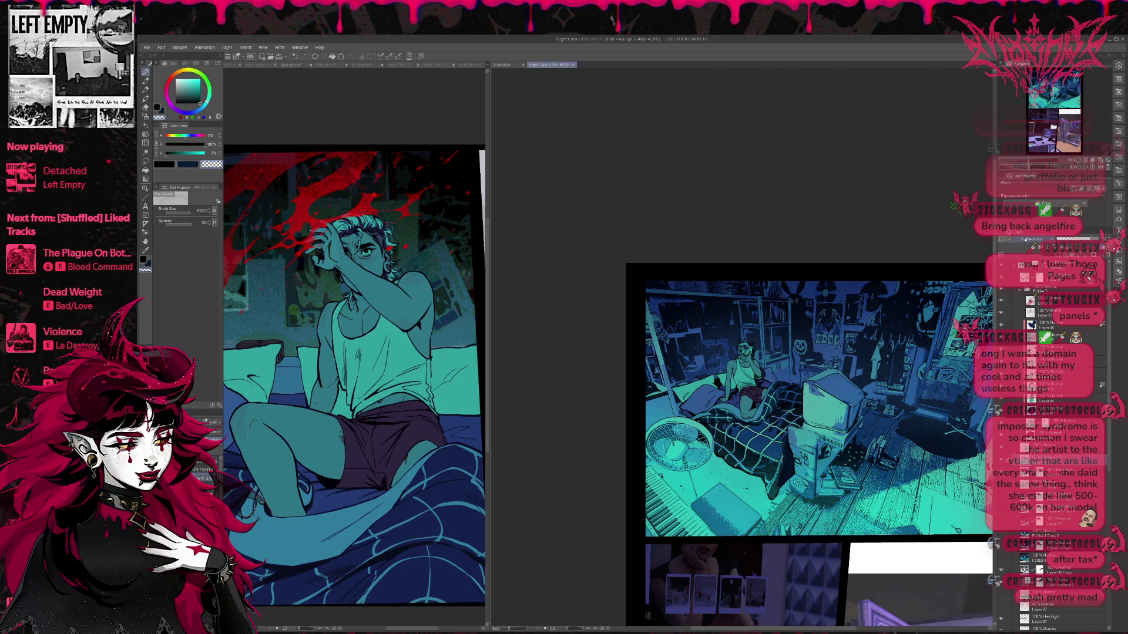
{"action": "key", "text": "ctrl+y"}
{"action": "key", "text": "ctrl+z"}
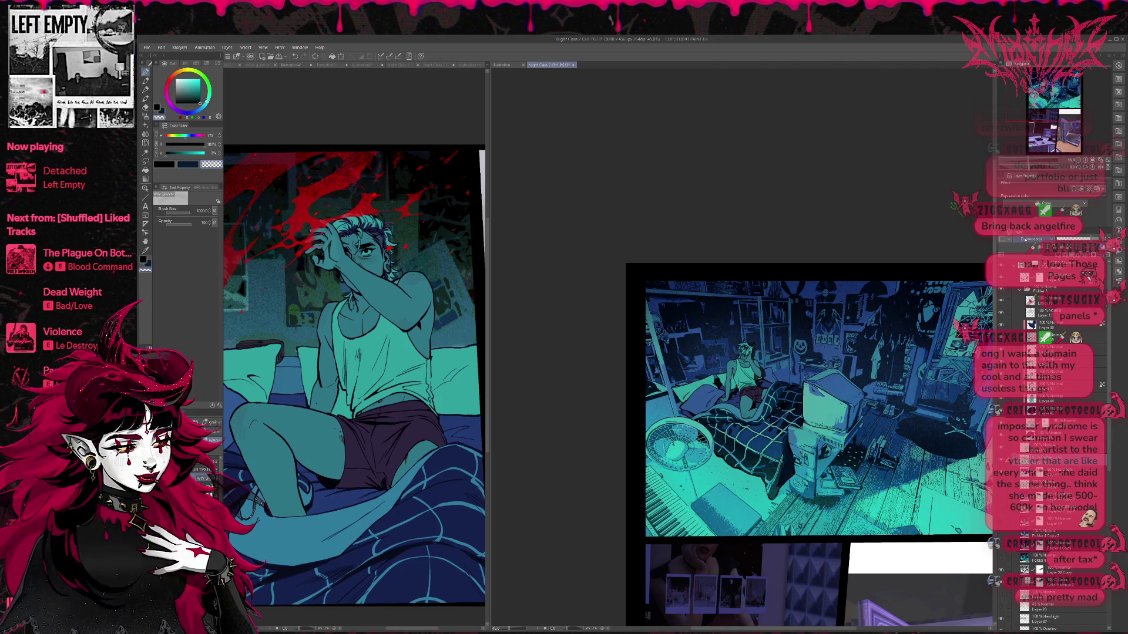
{"action": "key", "text": "ctrl+y"}
{"action": "key", "text": "ctrl+y"}
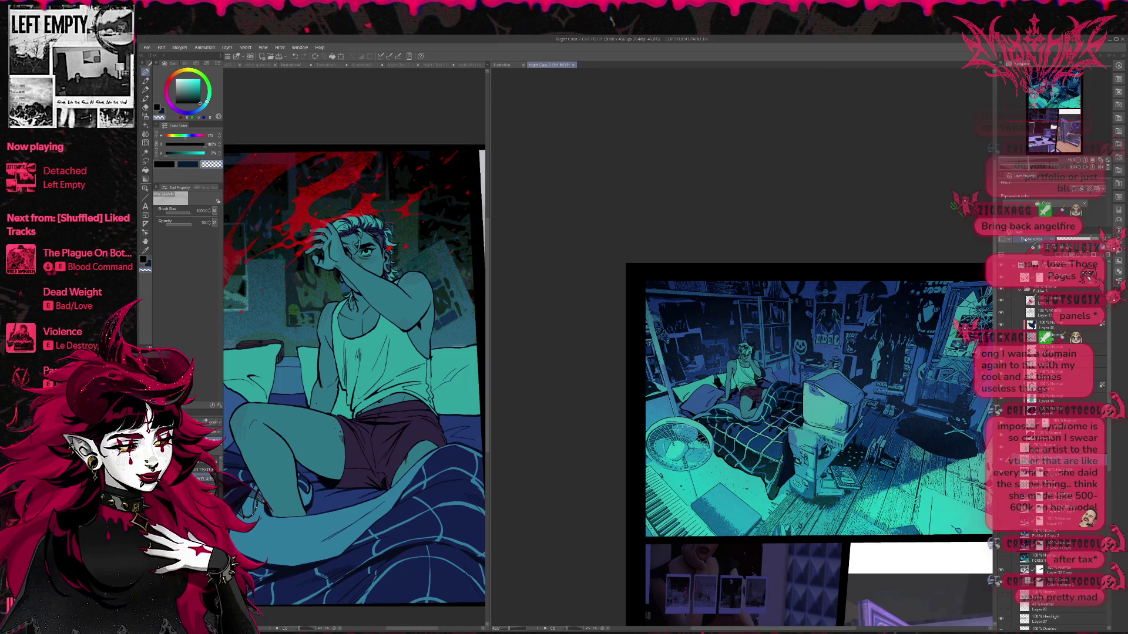
{"action": "key", "text": "ctrl+z"}
{"action": "key", "text": "ctrl+y"}
{"action": "key", "text": "ctrl+z"}
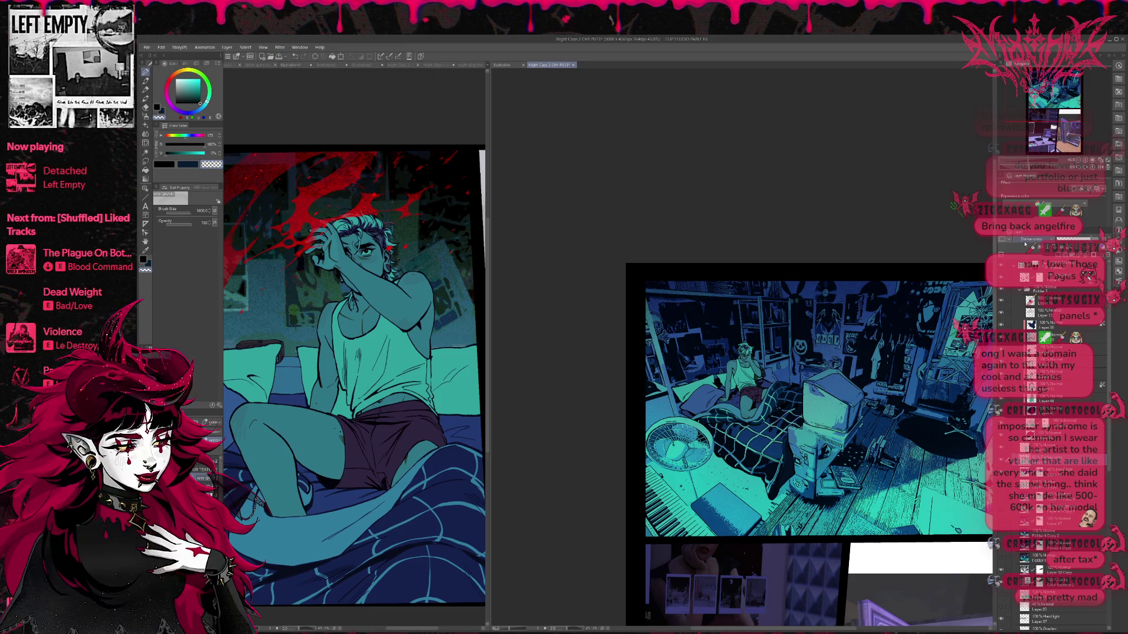
{"action": "key", "text": "ctrl+z"}
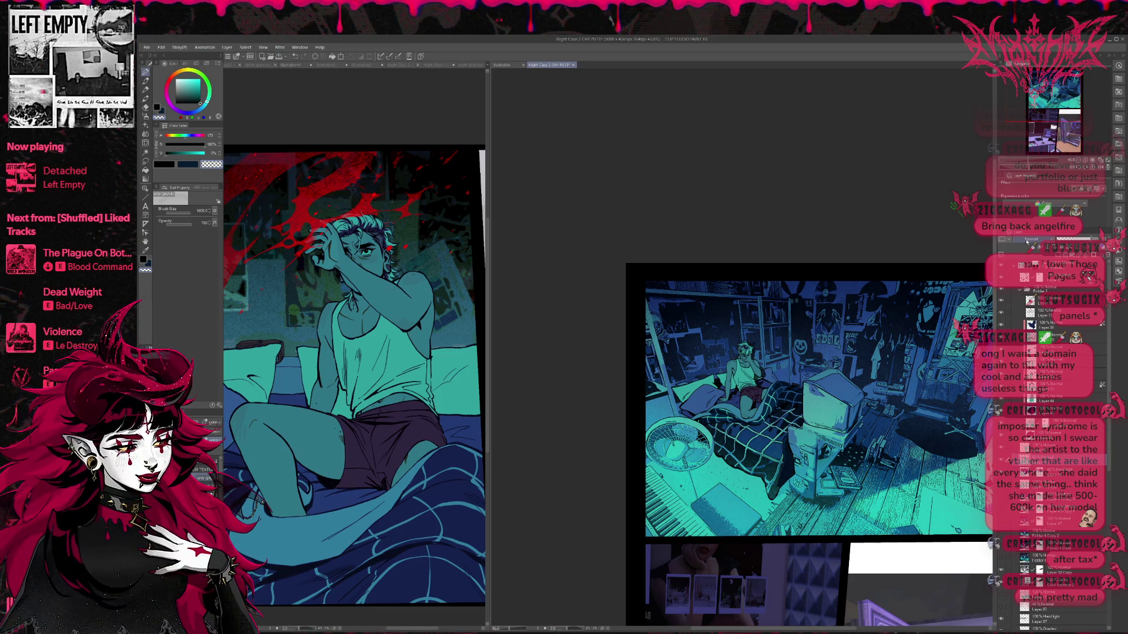
{"action": "key", "text": "ctrl+y"}
{"action": "key", "text": "ctrl+y"}
{"action": "key", "text": "ctrl+y"}
{"action": "key", "text": "ctrl+y"}
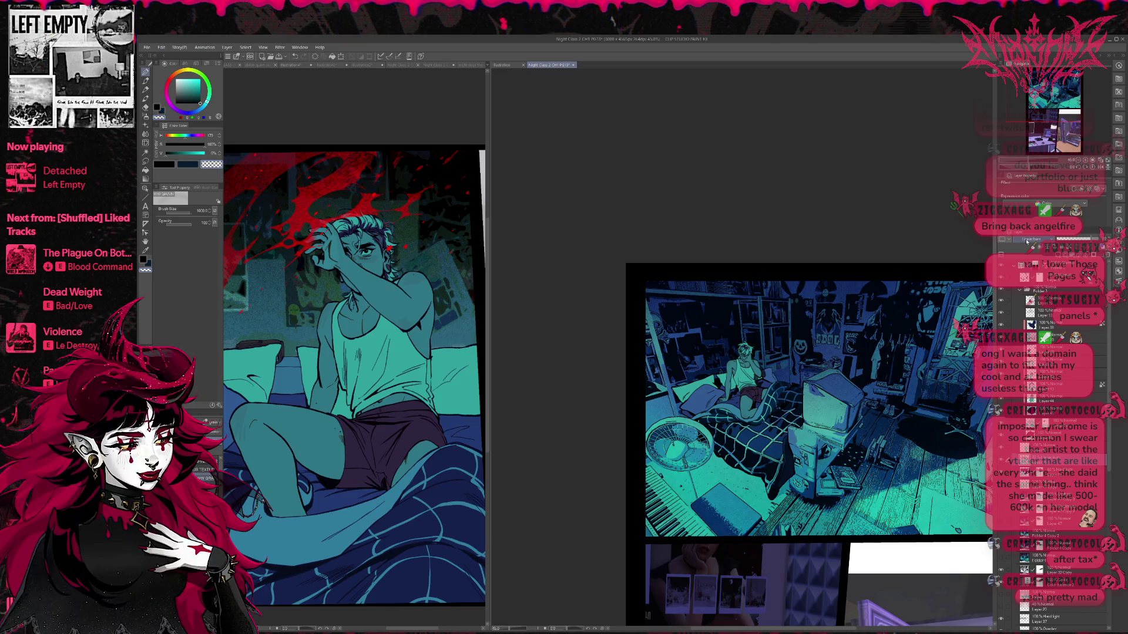
{"action": "key", "text": "ctrl+z"}
{"action": "key", "text": "ctrl+z"}
{"action": "key", "text": "ctrl+y"}
{"action": "scroll", "coordinate": [1027, 241], "scroll_direction": "down", "scroll_amount": 1}
{"action": "scroll", "coordinate": [1027, 241], "scroll_direction": "up", "scroll_amount": 1}
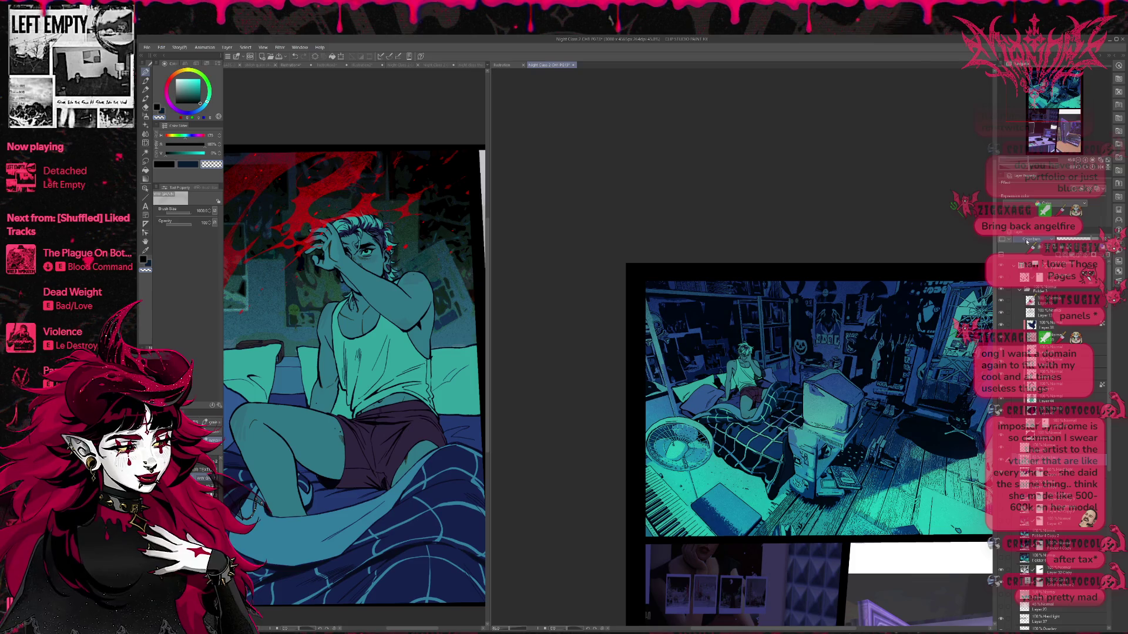
{"action": "scroll", "coordinate": [1027, 241], "scroll_direction": "down", "scroll_amount": 1}
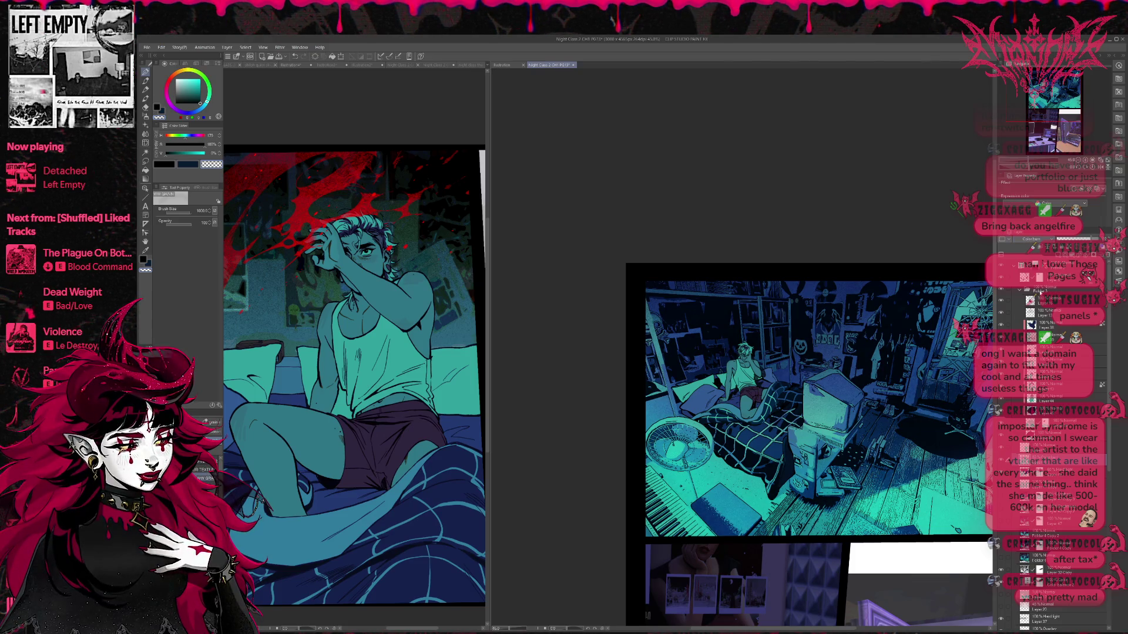
{"action": "left_click", "coordinate": [1001, 461]}
{"action": "left_click", "coordinate": [1000, 462]}
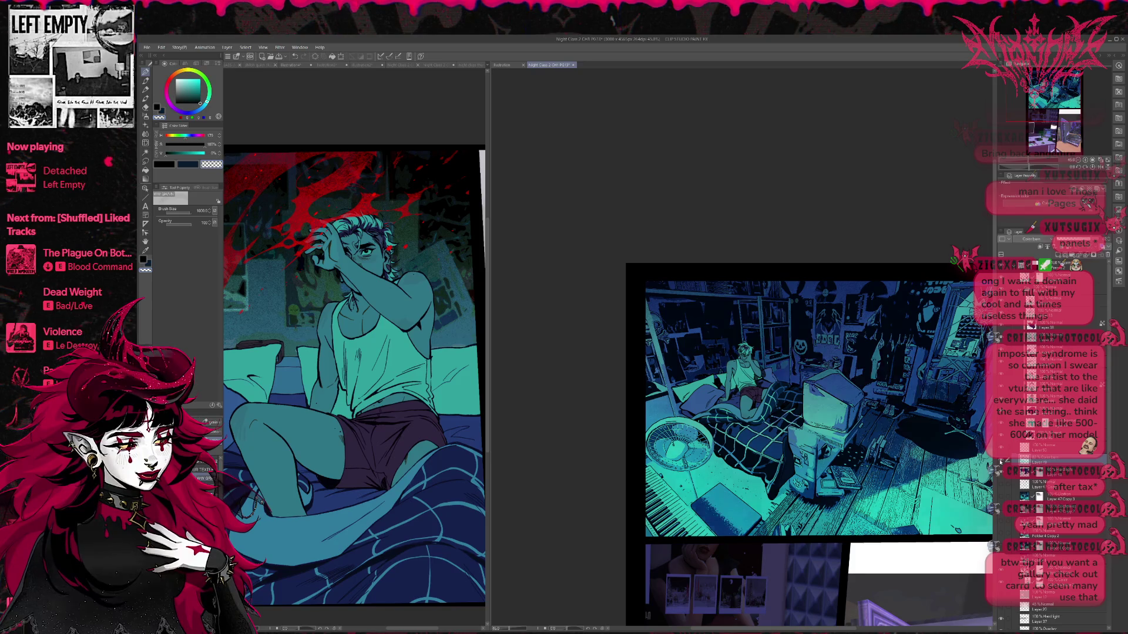
{"action": "left_click", "coordinate": [1000, 462]}
{"action": "left_click", "coordinate": [1000, 462]}
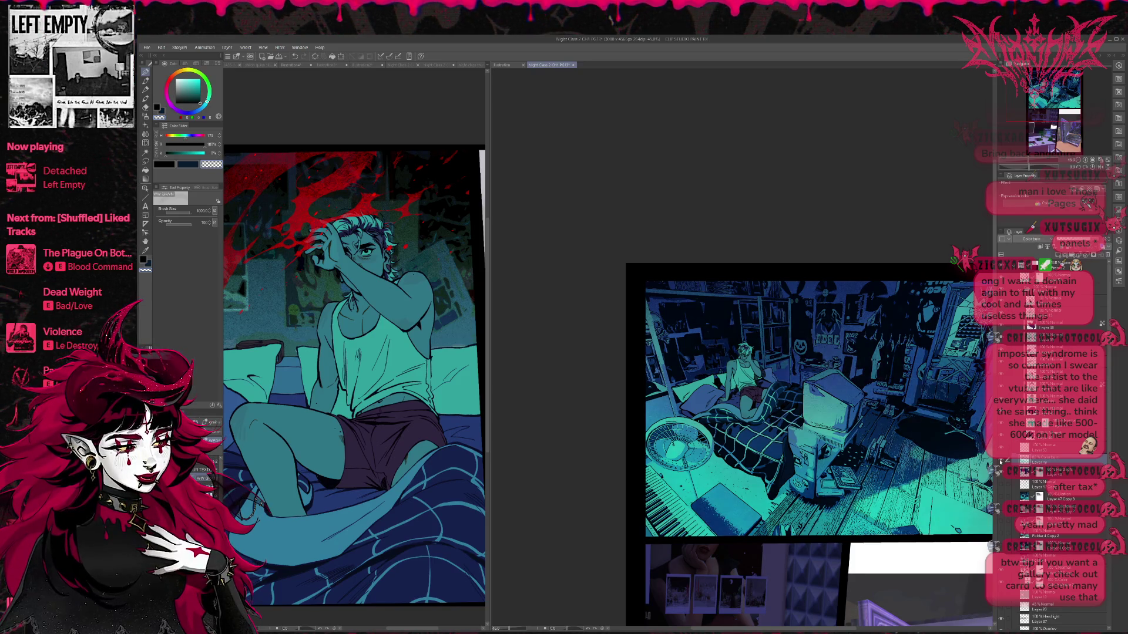
{"action": "left_click", "coordinate": [1000, 462]}
{"action": "left_click", "coordinate": [1000, 461]}
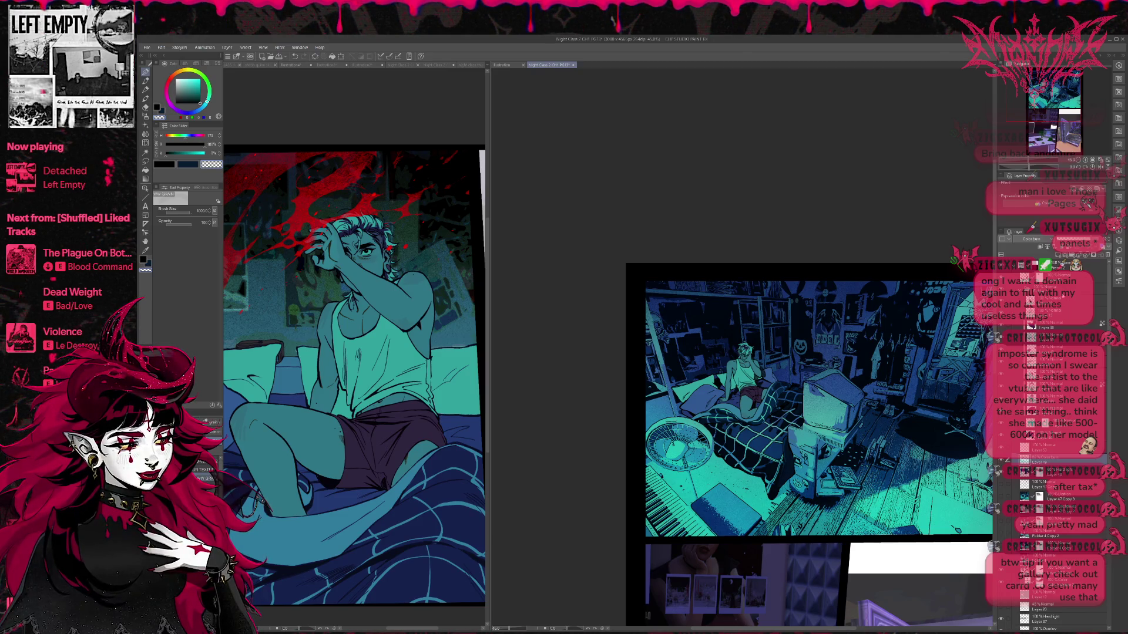
{"action": "left_click", "coordinate": [1048, 461]}
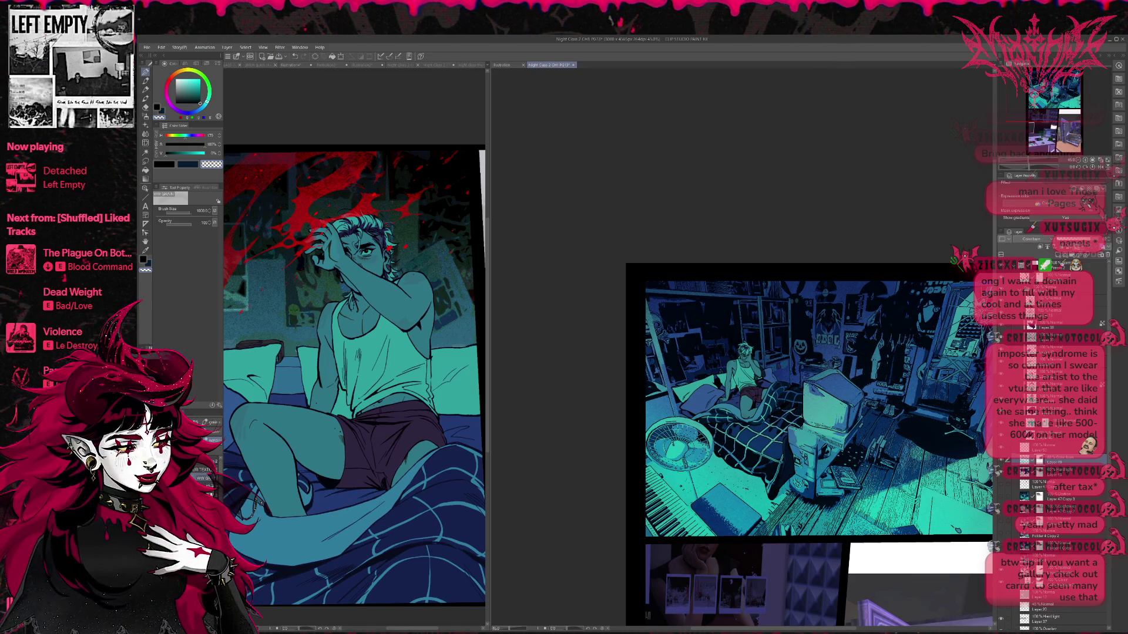
{"action": "left_click", "coordinate": [1003, 462]}
{"action": "left_click", "coordinate": [1002, 461]}
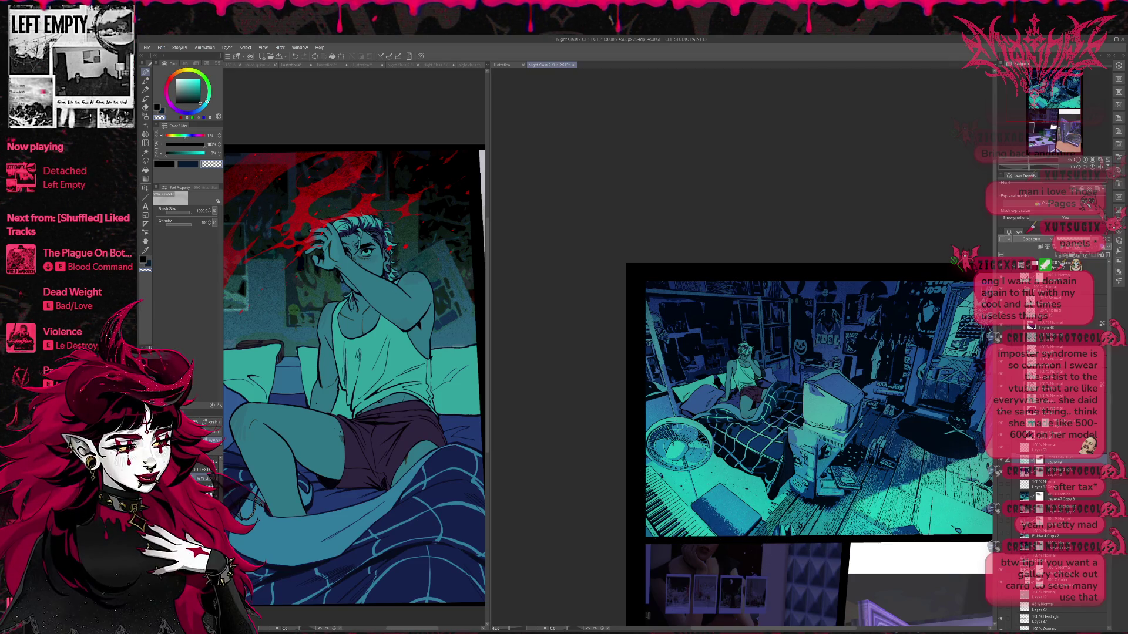
{"action": "left_click", "coordinate": [1001, 463]}
{"action": "left_click", "coordinate": [1002, 462]}
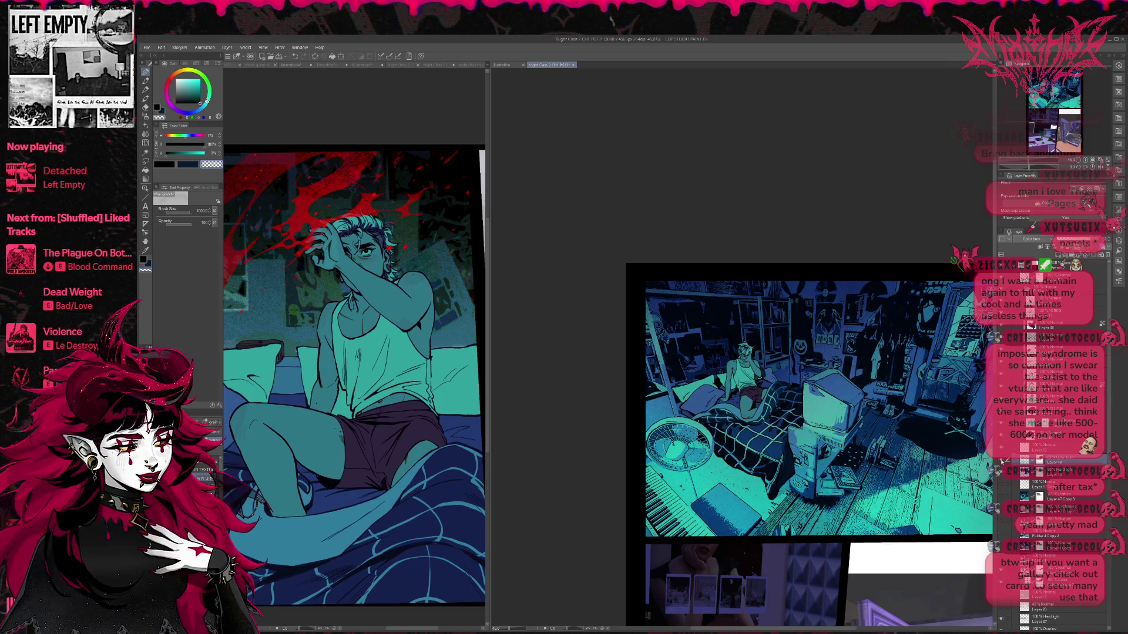
{"action": "left_click", "coordinate": [1002, 462]}
{"action": "left_click", "coordinate": [1002, 462]}
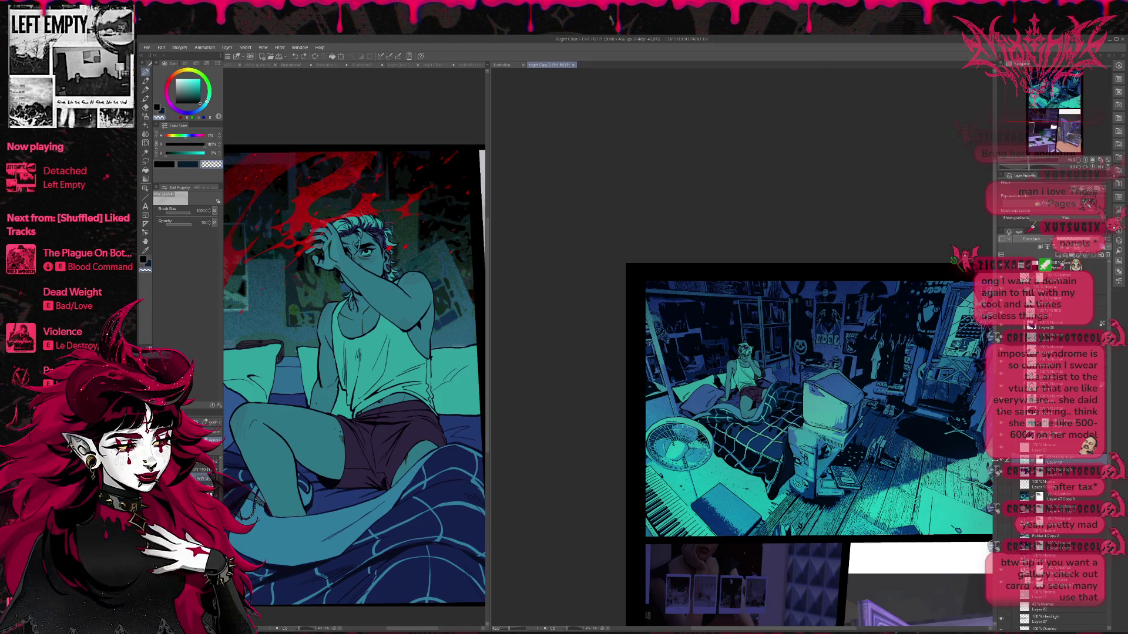
{"action": "left_click", "coordinate": [1002, 462]}
{"action": "left_click", "coordinate": [1002, 461]}
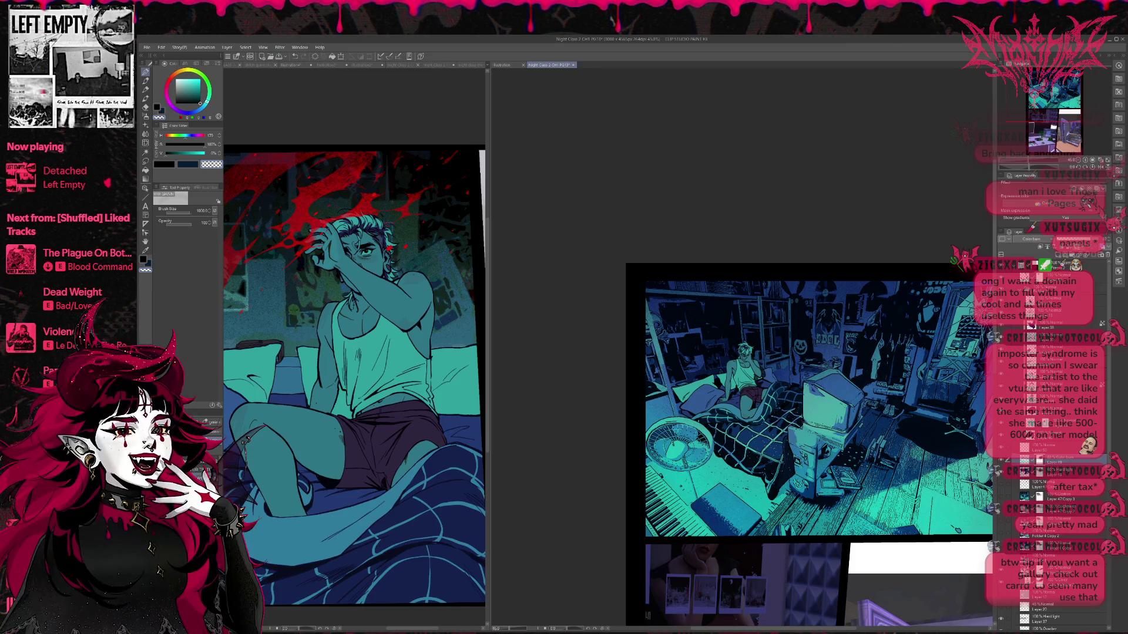
{"action": "key", "text": "ctrl+minus"}
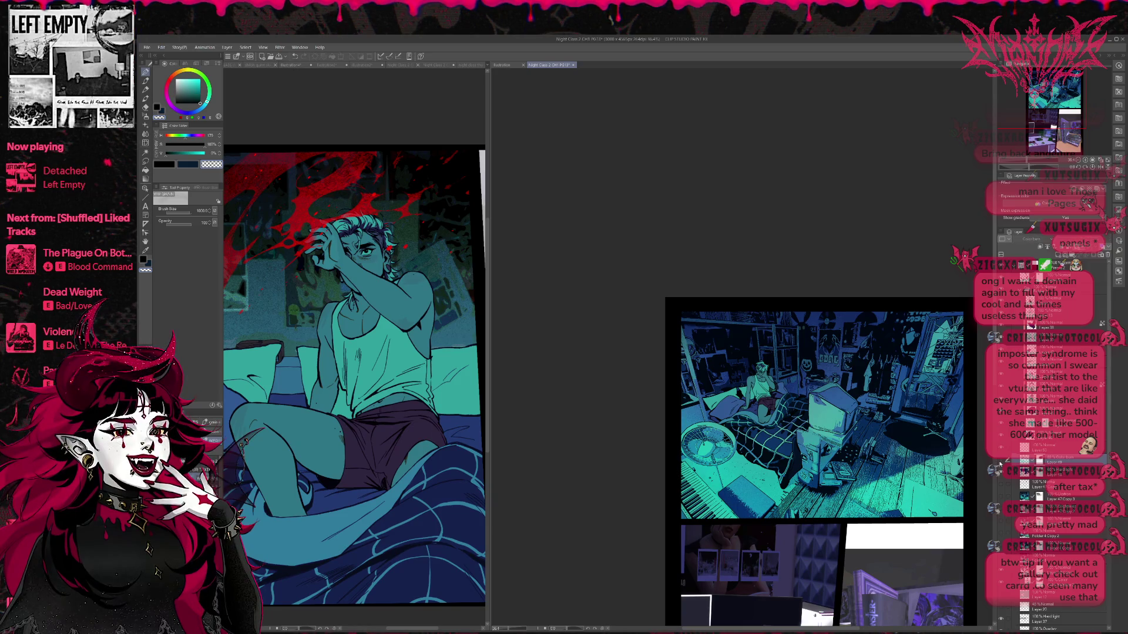
- Show the purple shading layer over the room and check it in a mirrored view
{"action": "left_click", "coordinate": [1000, 464]}
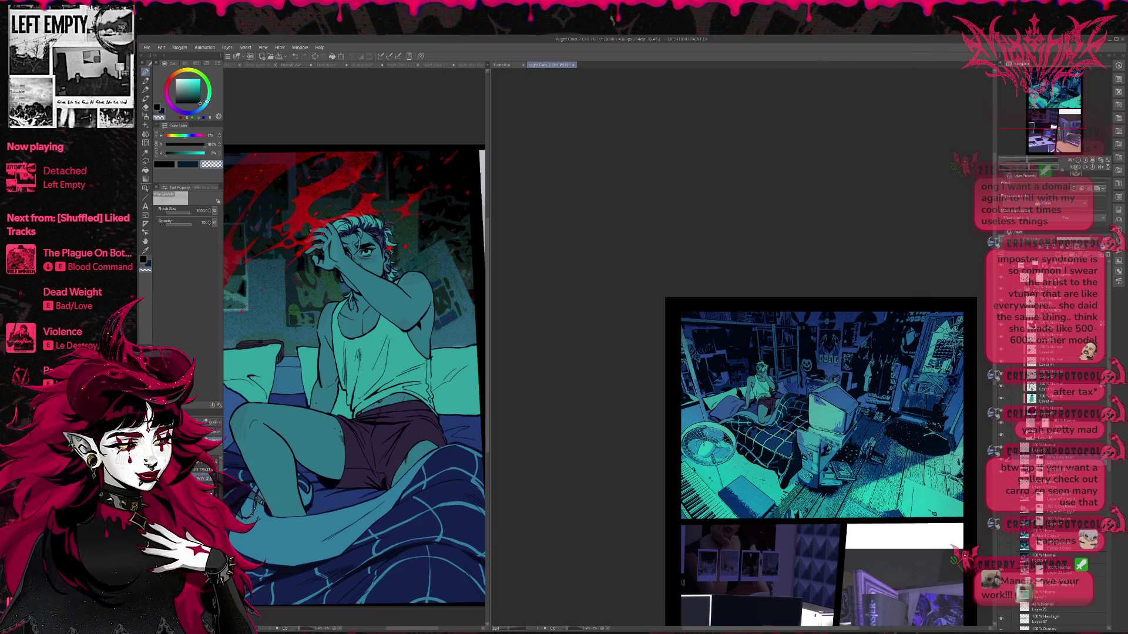
{"action": "left_click", "coordinate": [1101, 166]}
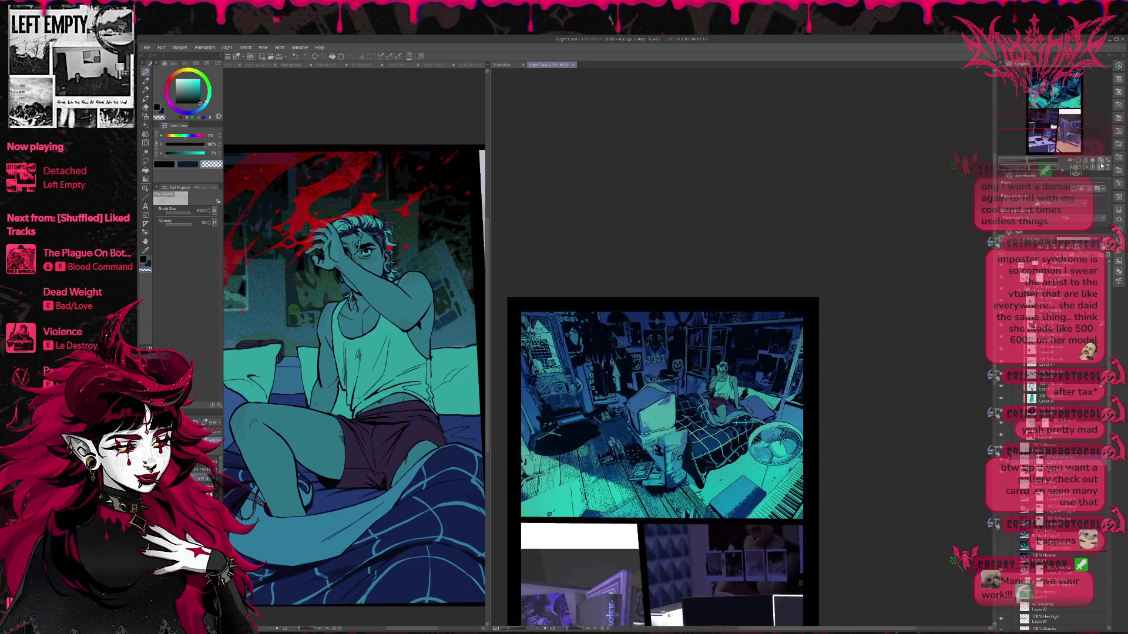
{"action": "left_click", "coordinate": [1101, 167]}
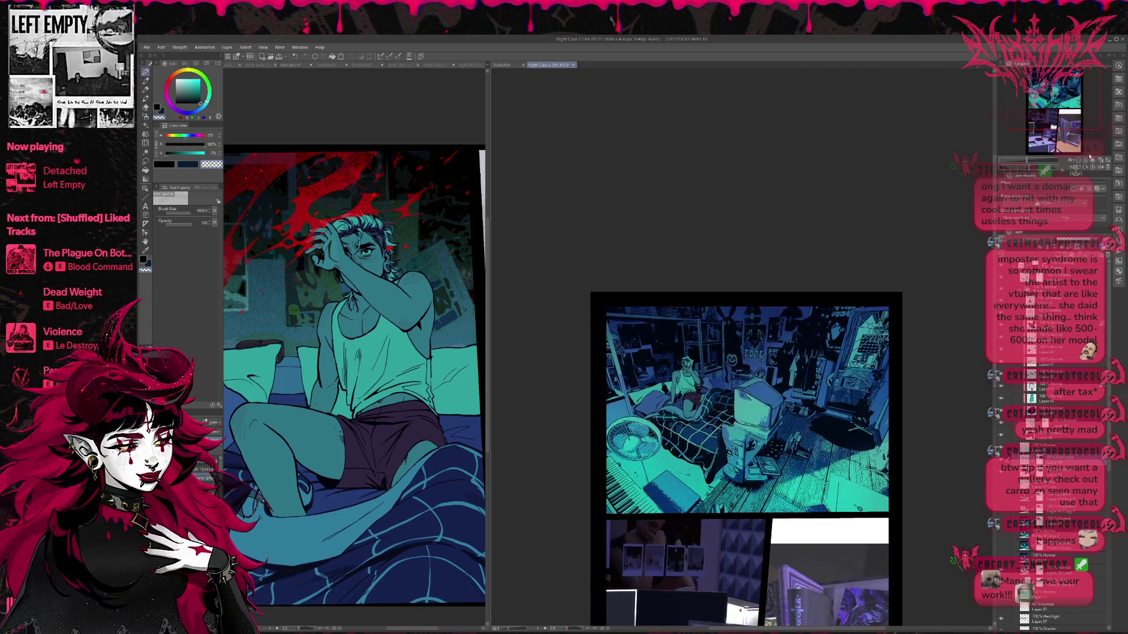
- Zoom to 50% on the bedroom panel and sample its teal colour
{"action": "left_click", "coordinate": [1086, 159]}
{"action": "left_click_drag", "start_coordinate": [970, 241], "coordinate": [966, 236]}
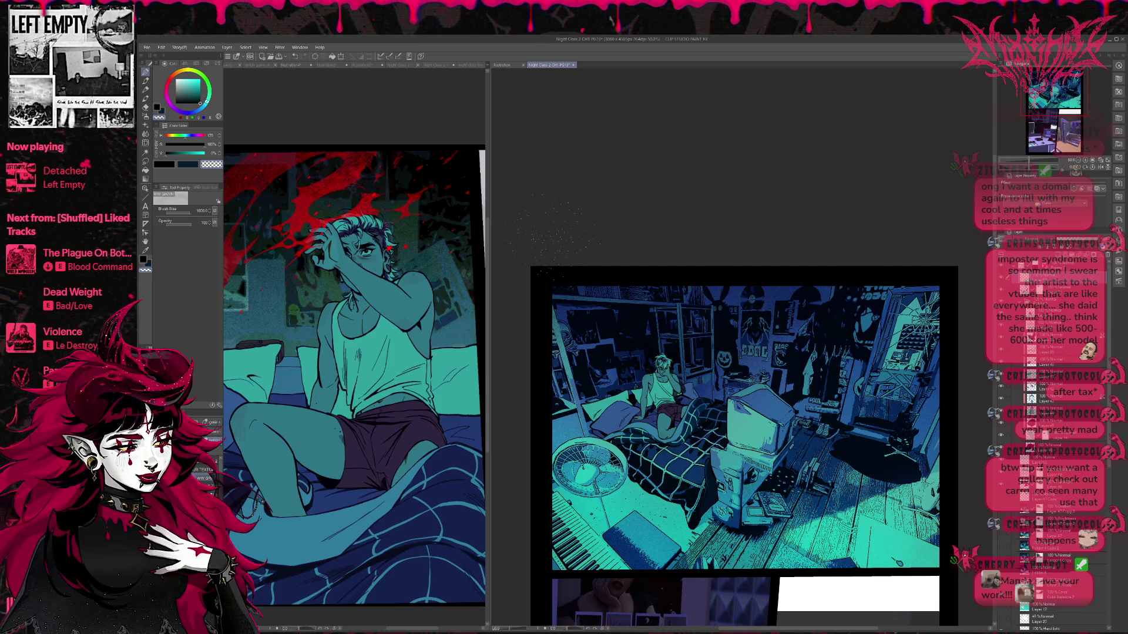
{"action": "left_click", "coordinate": [660, 390], "text": "alt"}
- Airbrush teal glow over the figure, around the CRT monitor, and across the right and lower-left floor
{"action": "mouse_move", "coordinate": [634, 374]}
{"action": "left_mouse_down"}
{"action": "mouse_move", "coordinate": [672, 408]}
{"action": "mouse_move", "coordinate": [623, 453]}
{"action": "mouse_move", "coordinate": [676, 487]}
{"action": "mouse_move", "coordinate": [617, 546]}
{"action": "left_mouse_up"}
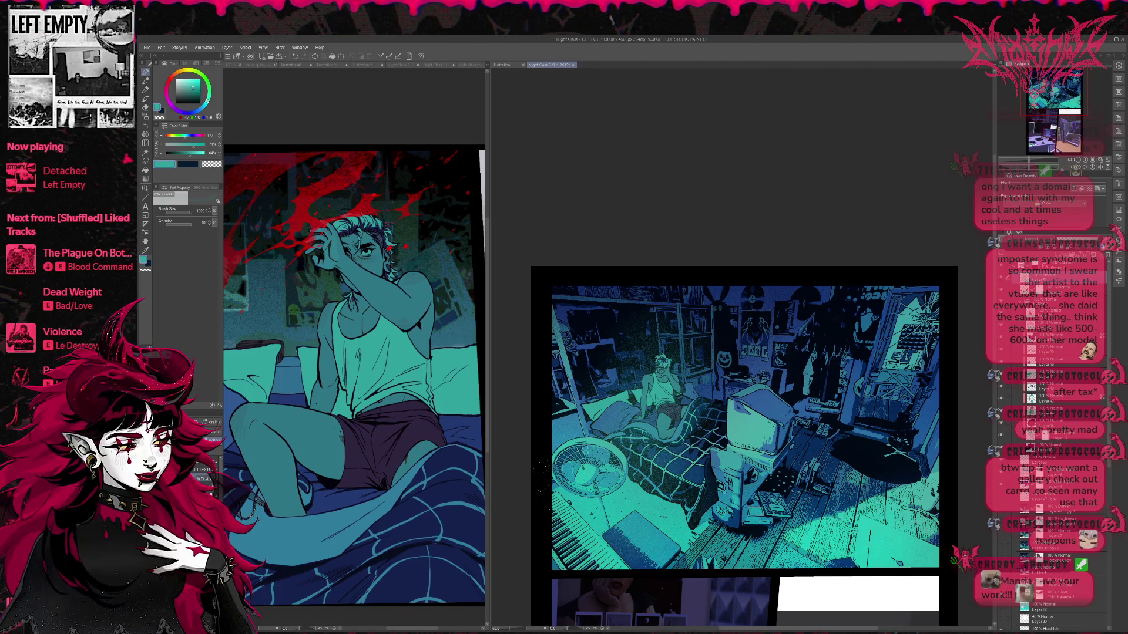
{"action": "left_click_drag", "start_coordinate": [714, 405], "coordinate": [776, 470]}
{"action": "mouse_move", "coordinate": [847, 562]}
{"action": "left_mouse_down"}
{"action": "mouse_move", "coordinate": [880, 490]}
{"action": "mouse_move", "coordinate": [935, 511]}
{"action": "mouse_move", "coordinate": [922, 463]}
{"action": "left_mouse_up"}
{"action": "left_click_drag", "start_coordinate": [913, 353], "coordinate": [881, 329]}
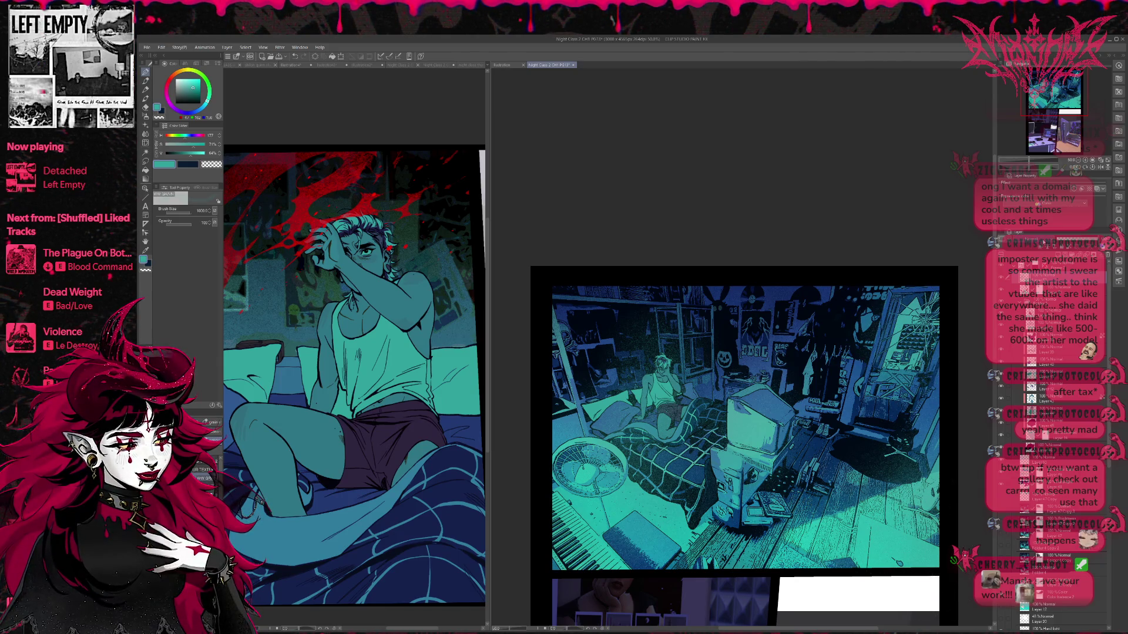
{"action": "left_click_drag", "start_coordinate": [588, 529], "coordinate": [734, 481]}
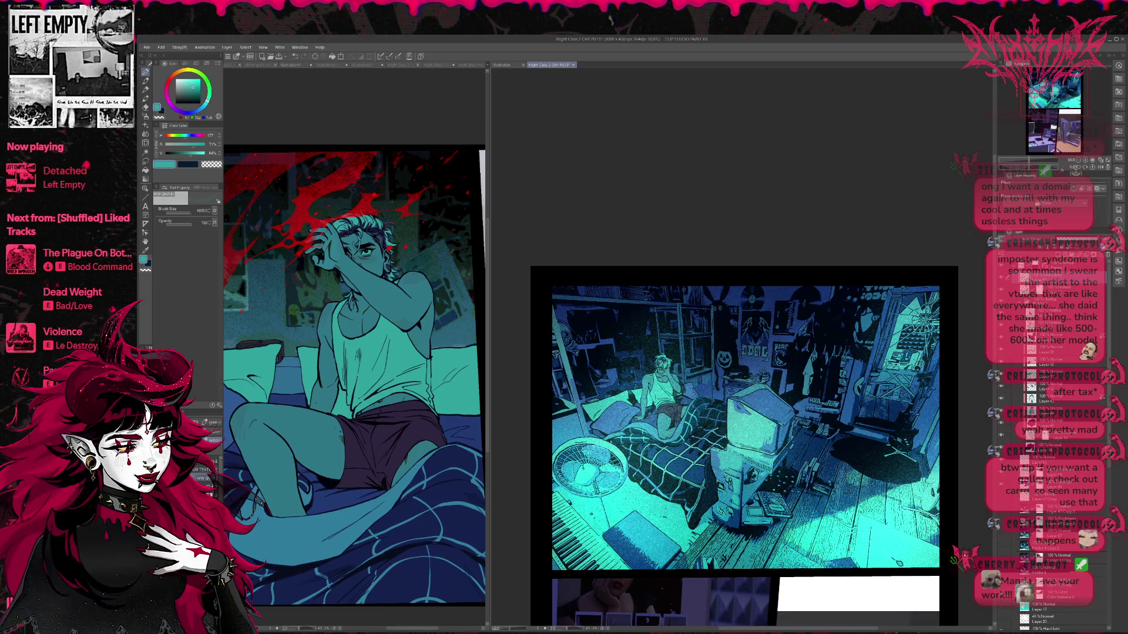
- Compare the floor glow with and without its last strokes, then switch to a transparent-colour eraser
{"action": "key", "text": "ctrl+z"}
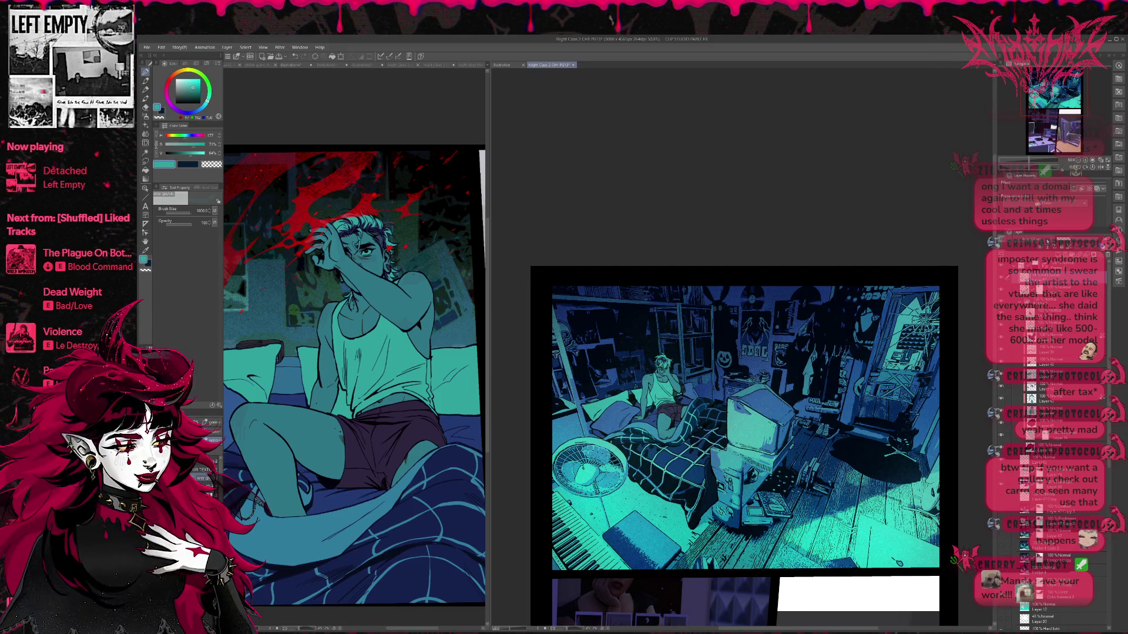
{"action": "key", "text": "ctrl+z"}
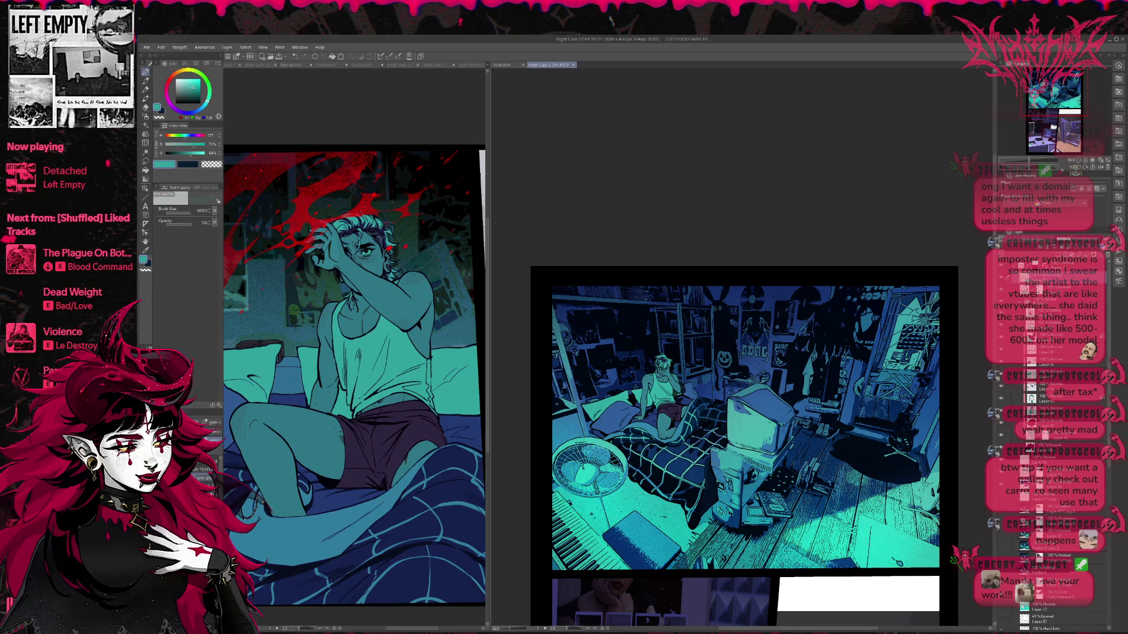
{"action": "key", "text": "ctrl+z"}
{"action": "key", "text": "ctrl+y"}
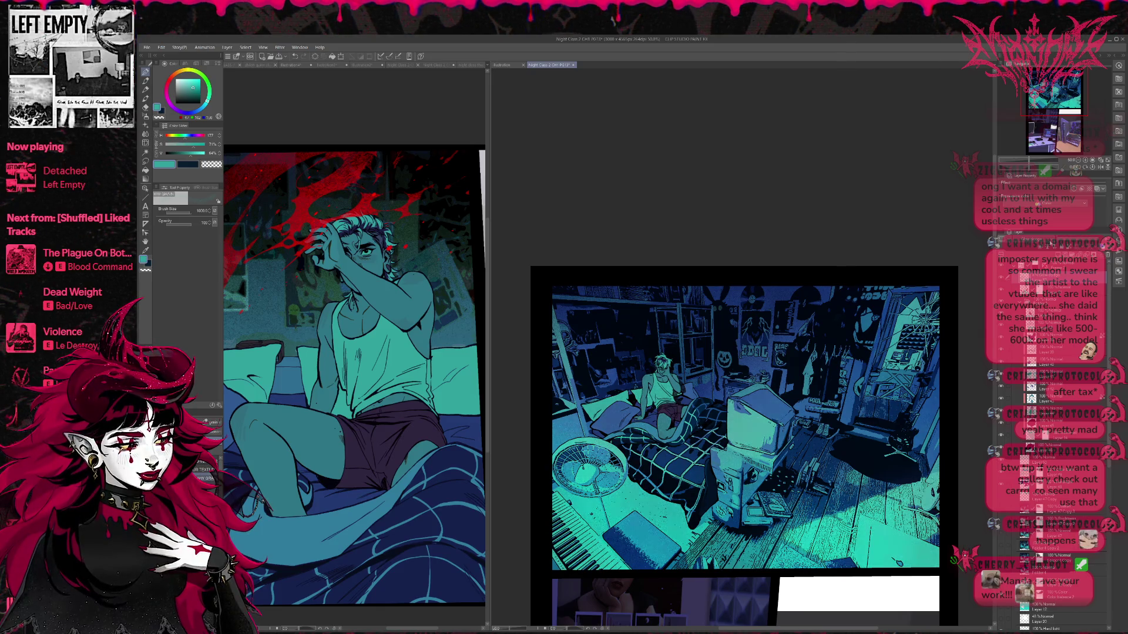
{"action": "key", "text": "ctrl+z"}
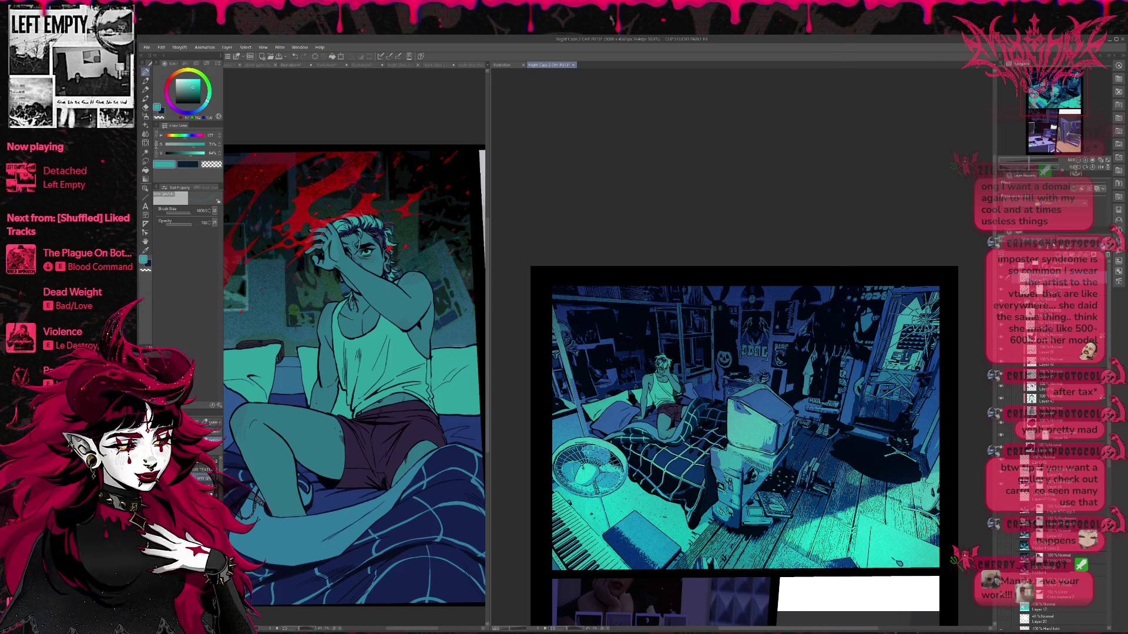
{"action": "key", "text": "ctrl+y"}
{"action": "key", "text": "ctrl+z"}
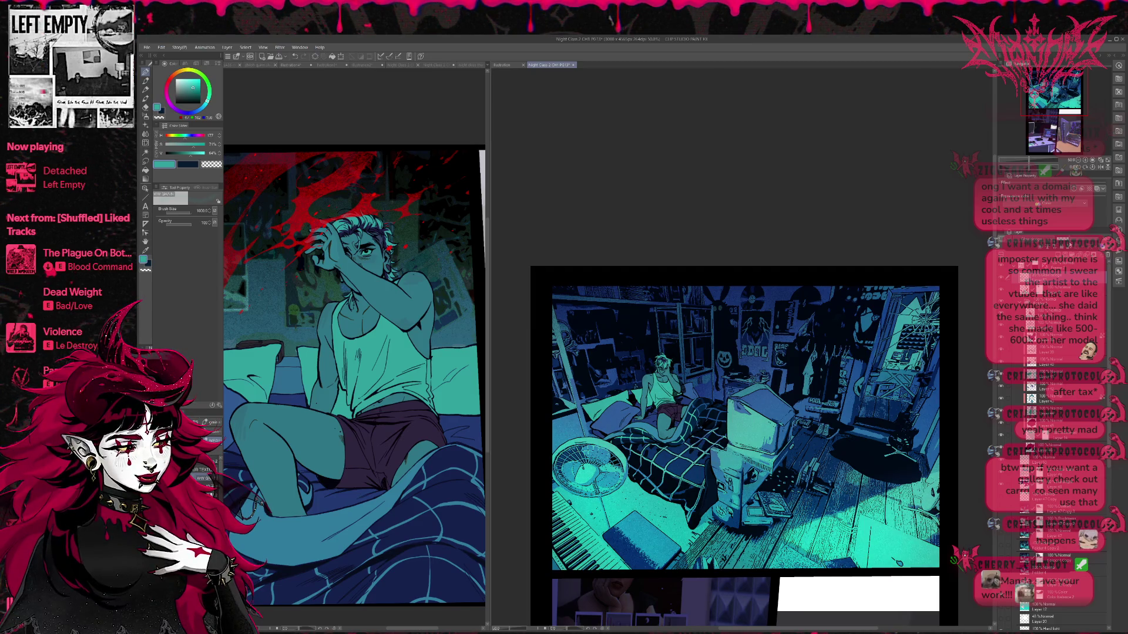
{"action": "key", "text": "ctrl+z"}
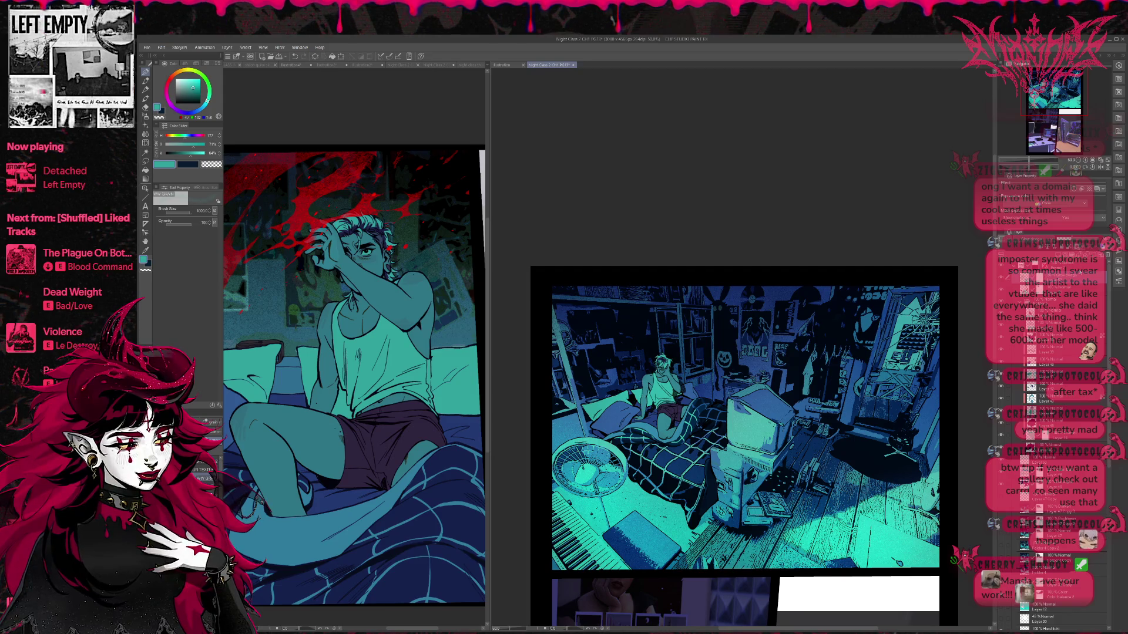
{"action": "key", "text": "c"}
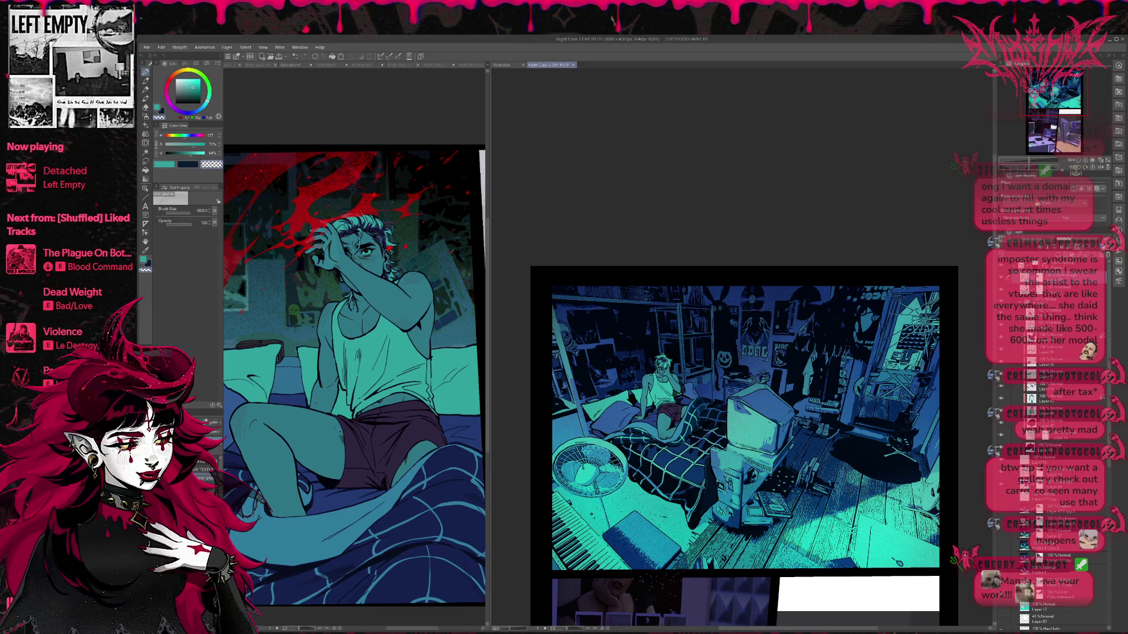
{"action": "key", "text": "e"}
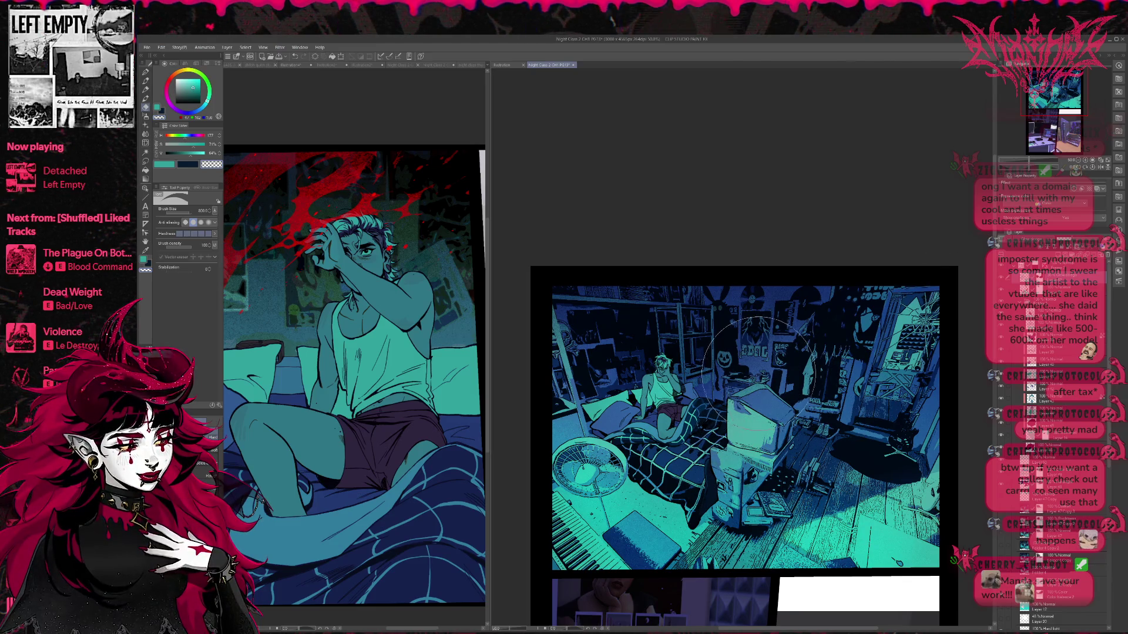
- Discard a stray dark stroke near the figure and paint brighter teal light over the bed and figure
{"action": "left_click_drag", "start_coordinate": [655, 382], "coordinate": [646, 429]}
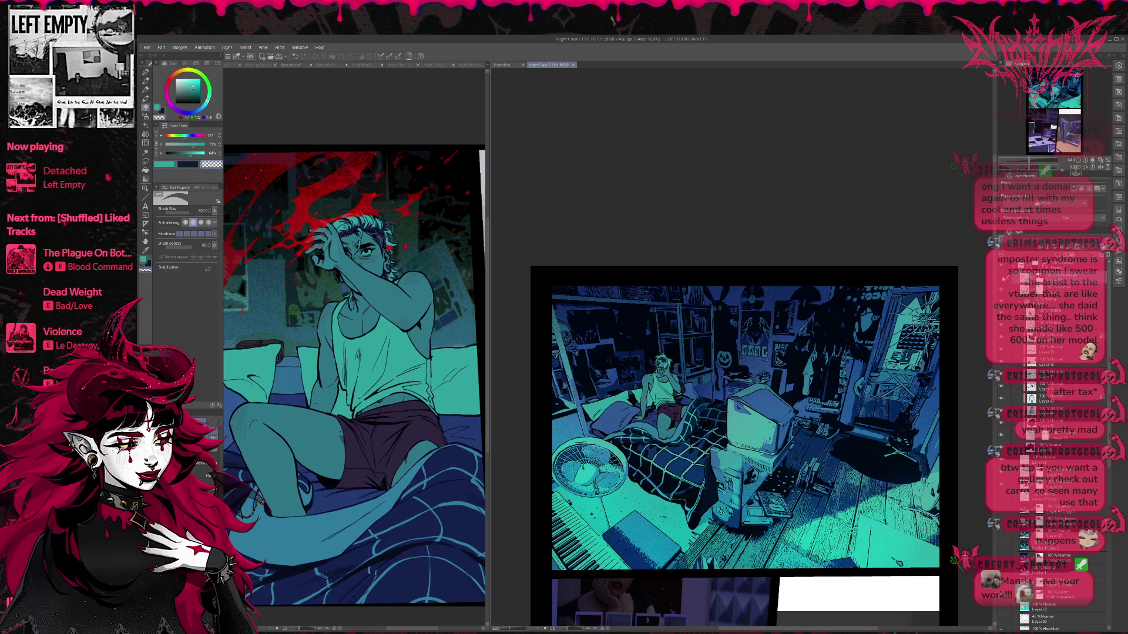
{"action": "key", "text": "ctrl+z"}
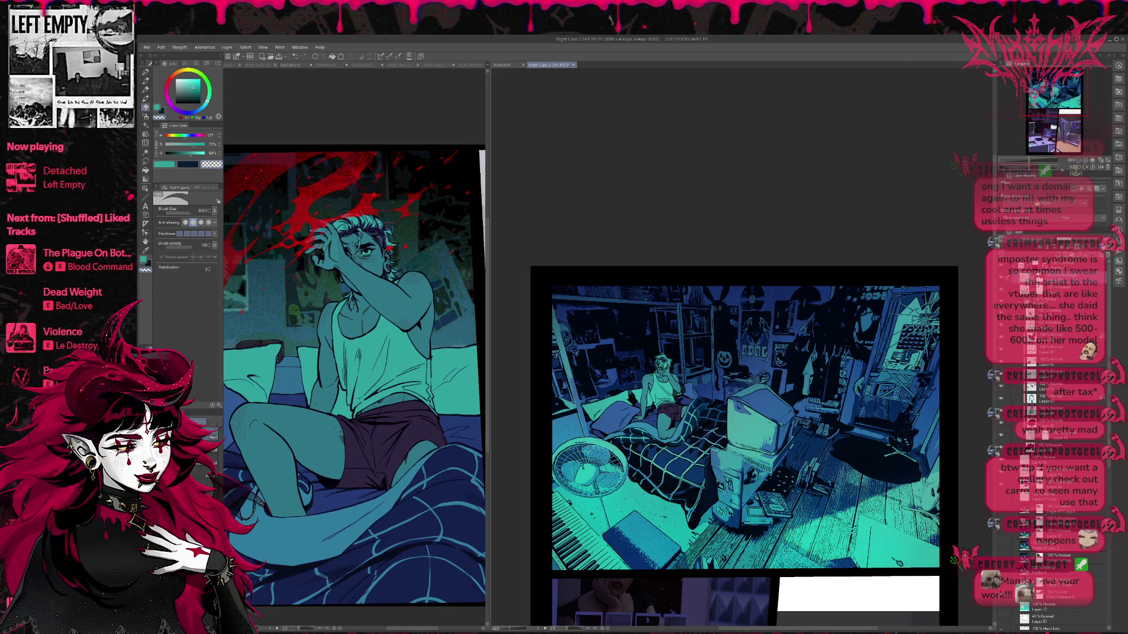
{"action": "left_click", "coordinate": [145, 72]}
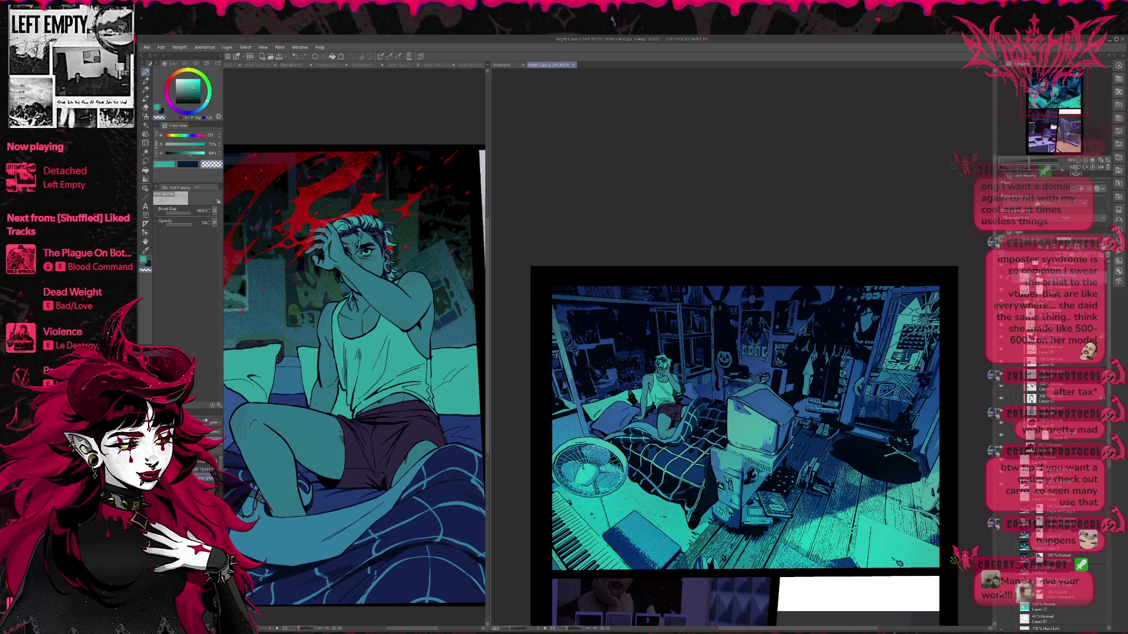
{"action": "key", "text": "c"}
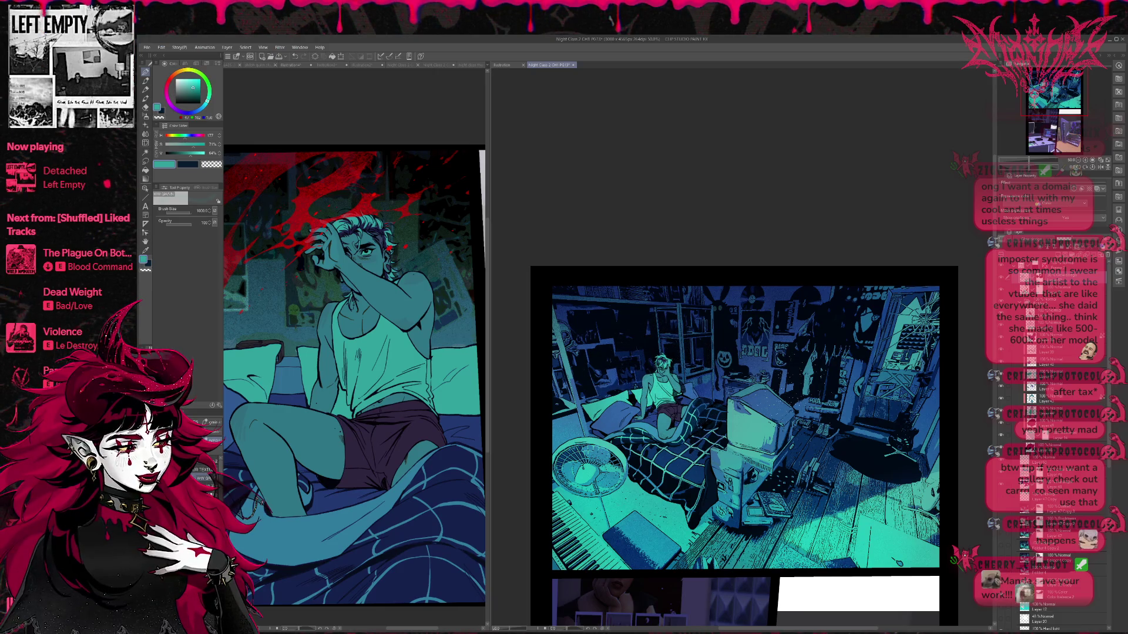
{"action": "mouse_move", "coordinate": [635, 374]}
{"action": "left_mouse_down"}
{"action": "mouse_move", "coordinate": [670, 388]}
{"action": "mouse_move", "coordinate": [673, 409]}
{"action": "left_mouse_up"}
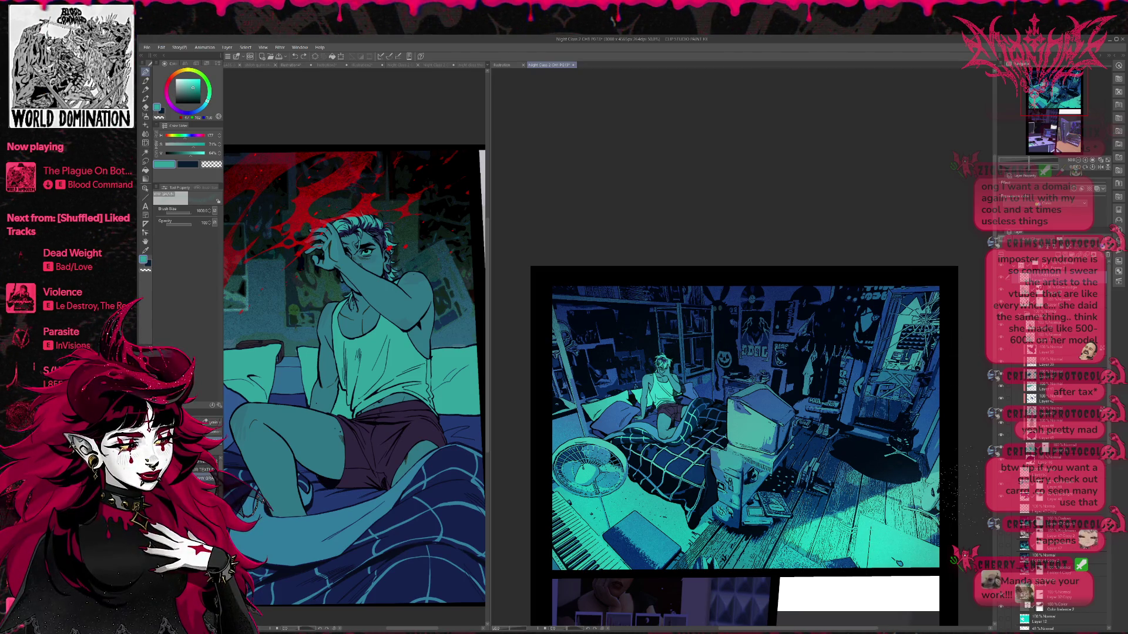
- Try the eraser at size 60, then return to the pen
{"action": "key", "text": "e"}
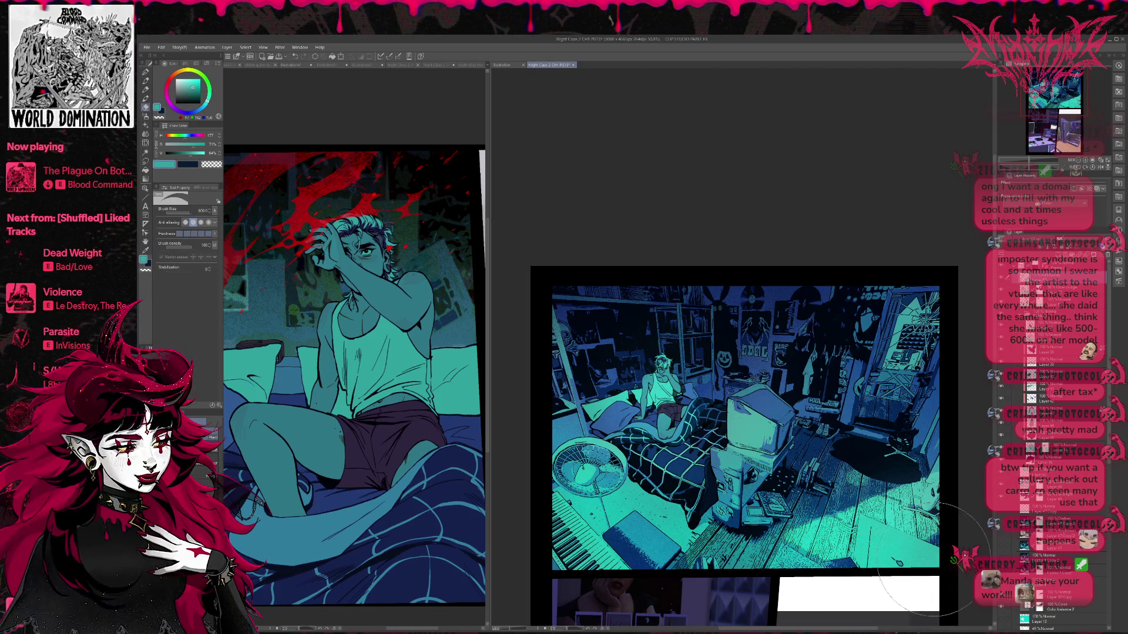
{"action": "mouse_move", "coordinate": [887, 497]}
{"action": "left_mouse_down"}
{"action": "mouse_move", "coordinate": [870, 475]}
{"action": "mouse_move", "coordinate": [893, 582]}
{"action": "left_mouse_up"}
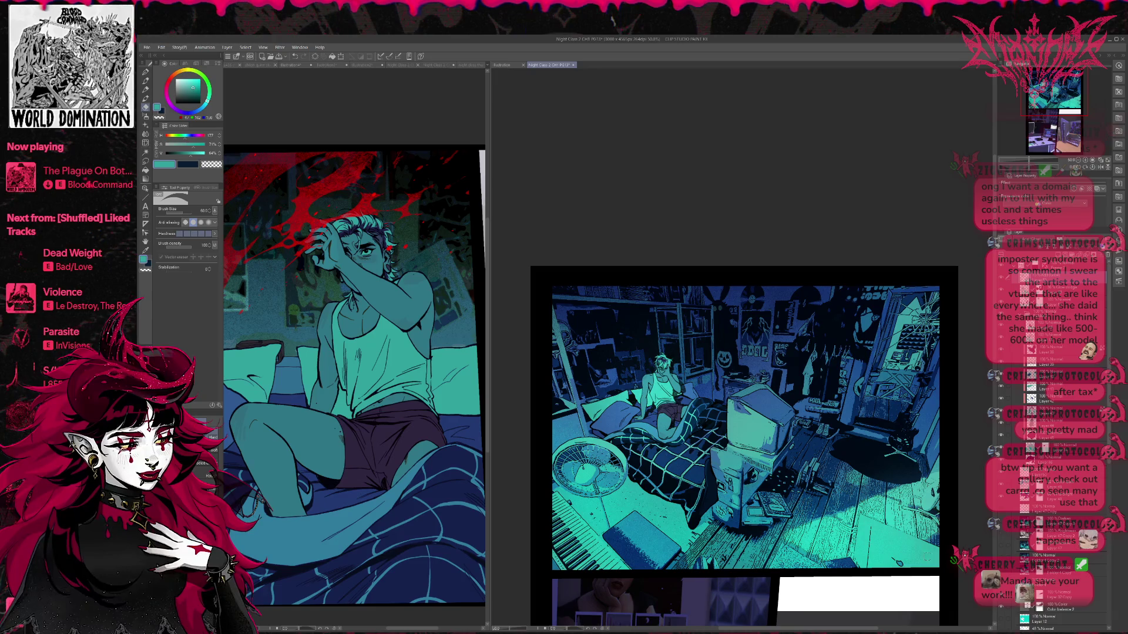
{"action": "key", "text": "p"}
{"action": "key", "text": "p"}
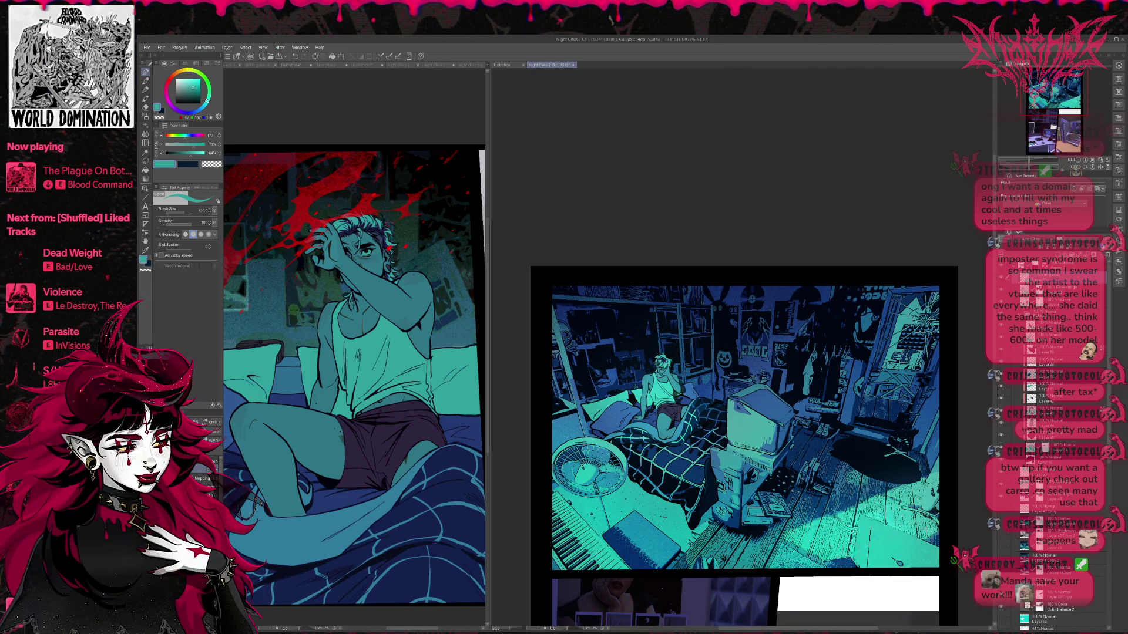
- Reduce the pen size with the bracket keys while panning around the bedroom panel, then switch to the eraser
{"action": "scroll", "coordinate": [744, 440], "scroll_direction": "down", "scroll_amount": 1}
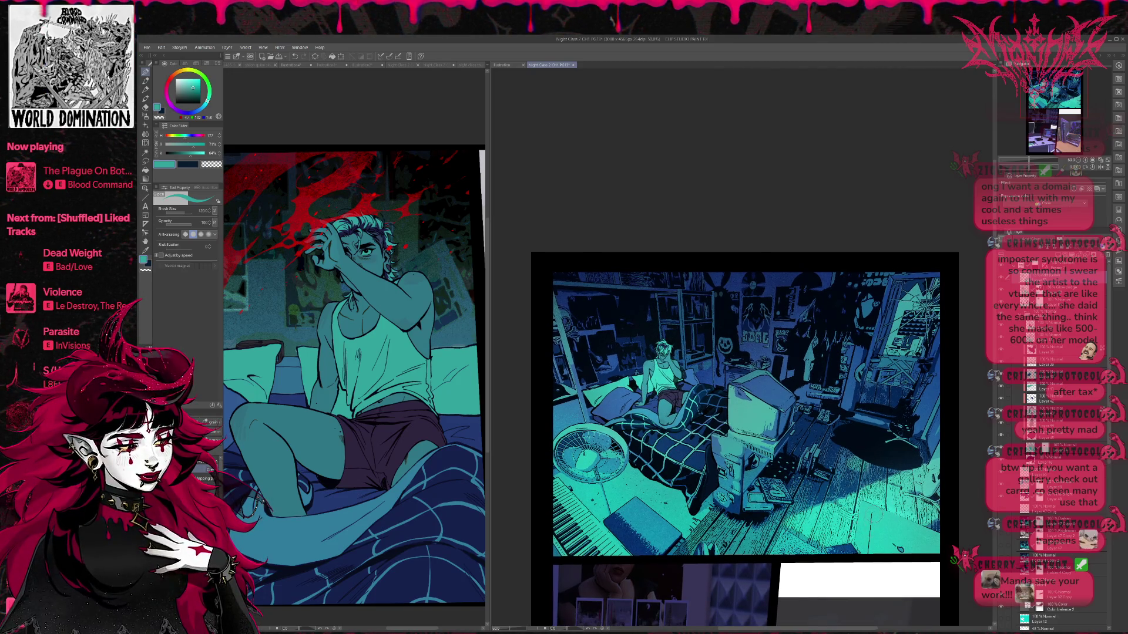
{"action": "key", "text": "bracketleft"}
{"action": "key", "text": "bracketleft"}
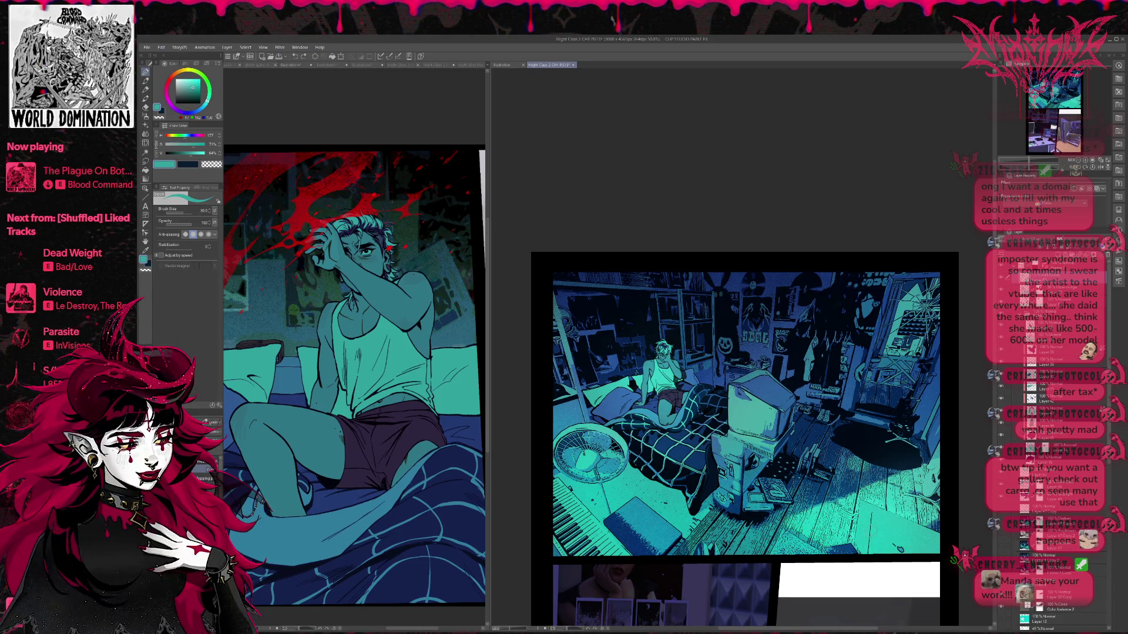
{"action": "key", "text": "bracketleft"}
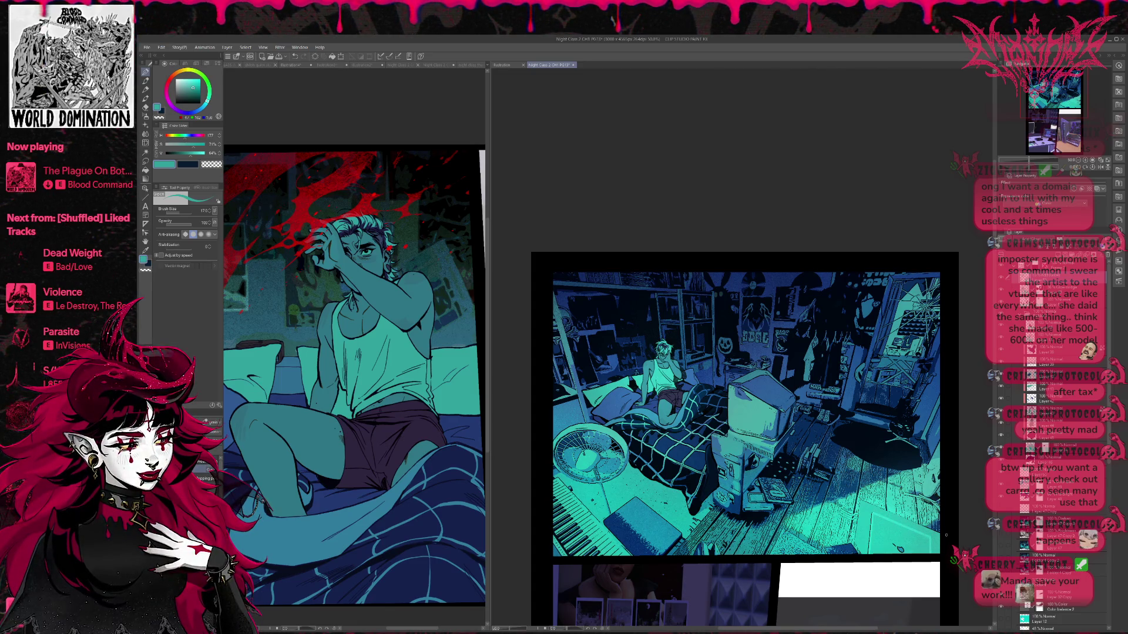
{"action": "left_click_drag", "start_coordinate": [943, 465], "coordinate": [944, 482]}
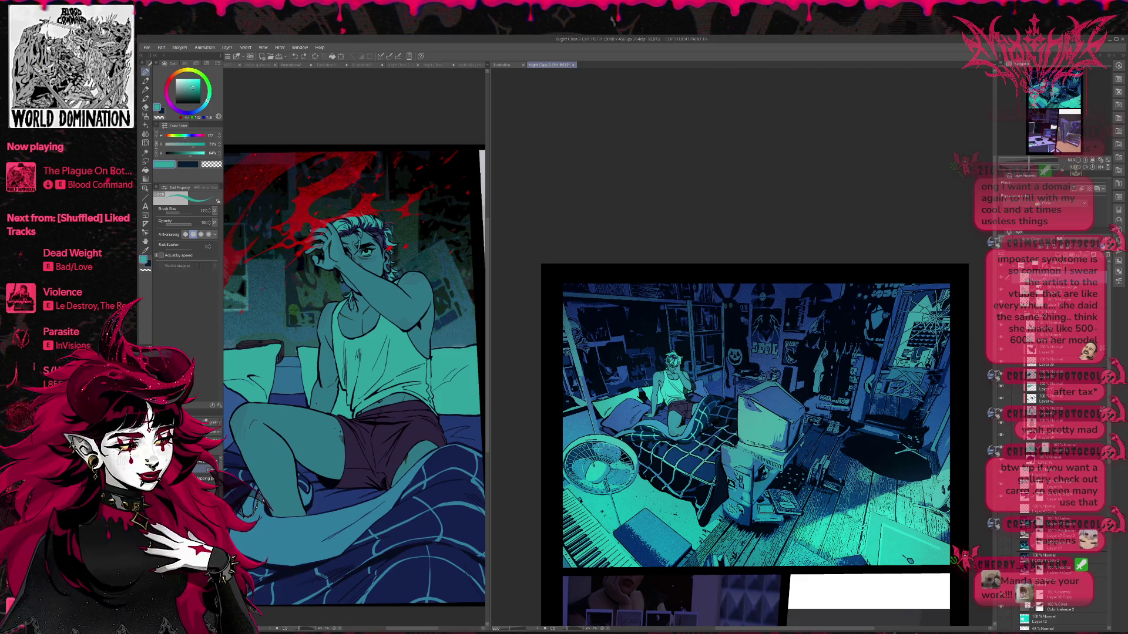
{"action": "left_click_drag", "start_coordinate": [839, 484], "coordinate": [857, 489]}
{"action": "key", "text": "bracketright"}
{"action": "key", "text": "bracketright"}
{"action": "key", "text": "bracketright"}
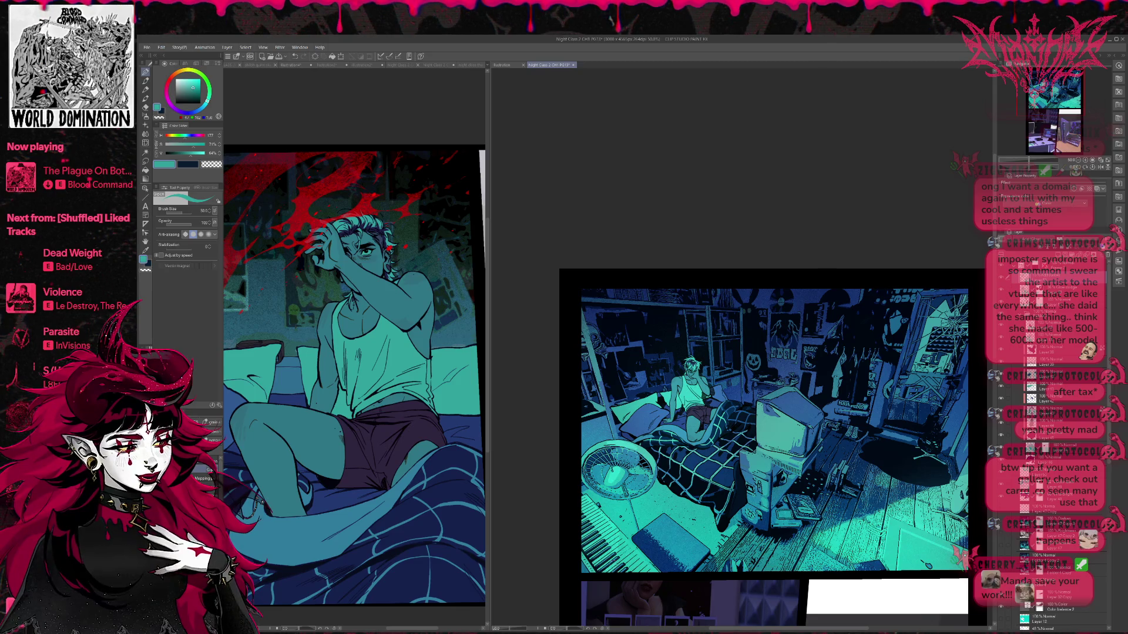
{"action": "left_click_drag", "start_coordinate": [575, 529], "coordinate": [555, 531]}
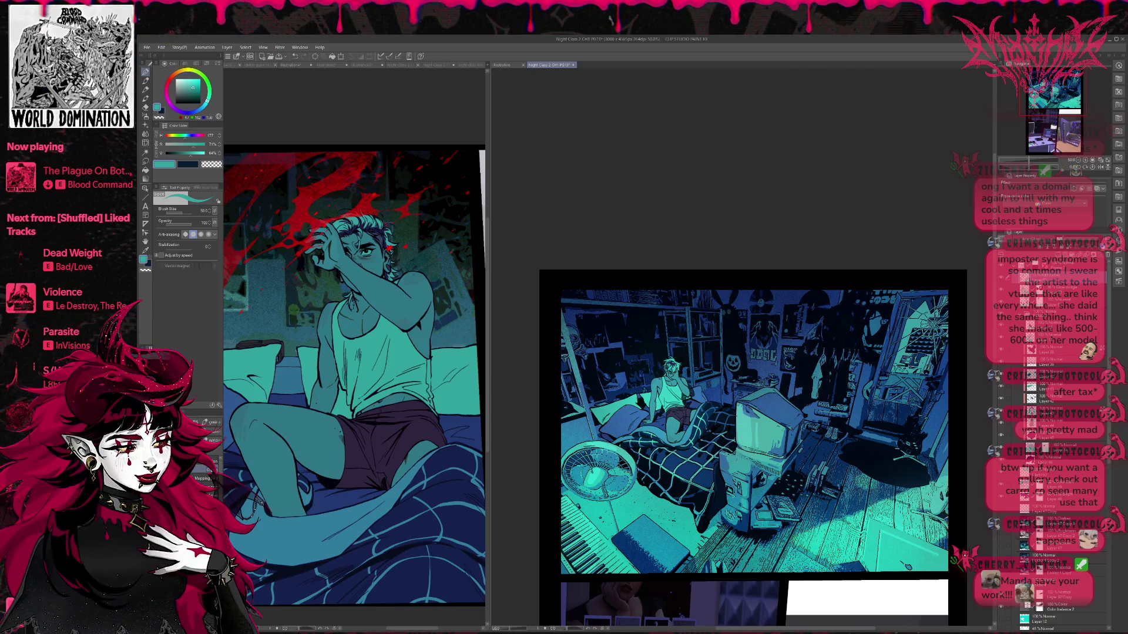
{"action": "left_click_drag", "start_coordinate": [851, 416], "coordinate": [849, 420]}
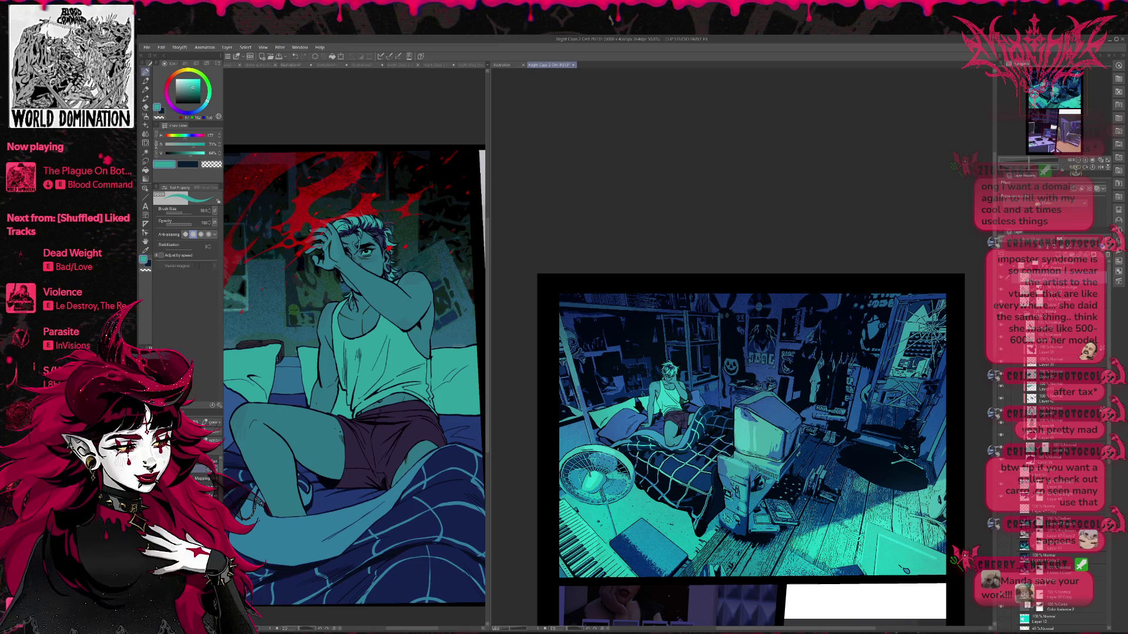
{"action": "left_click_drag", "start_coordinate": [952, 326], "coordinate": [960, 333]}
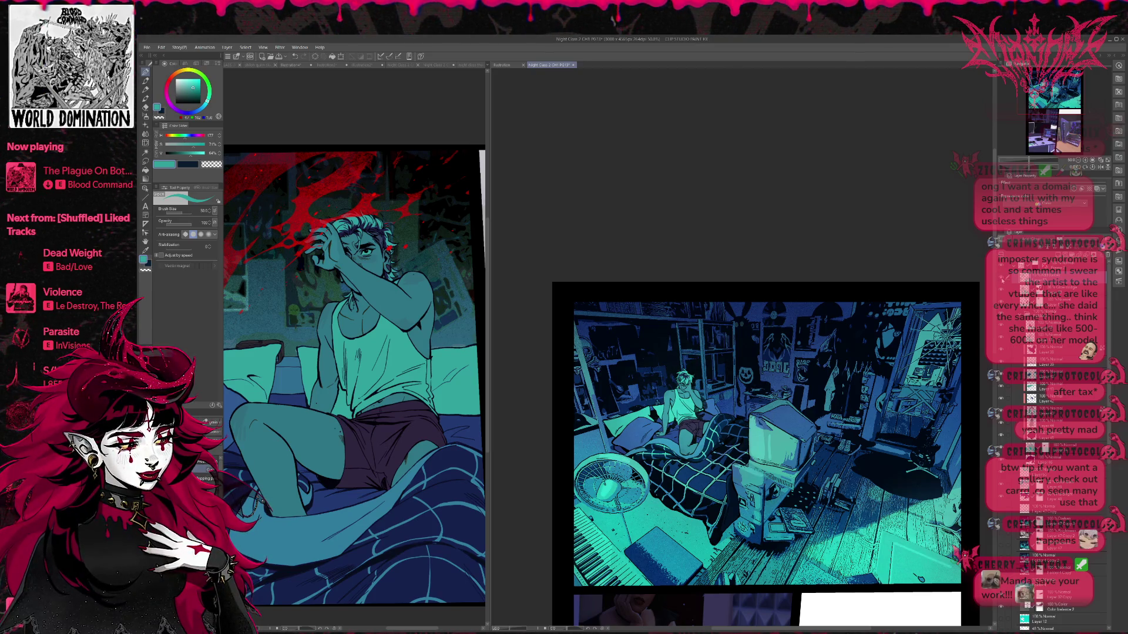
{"action": "key", "text": "e"}
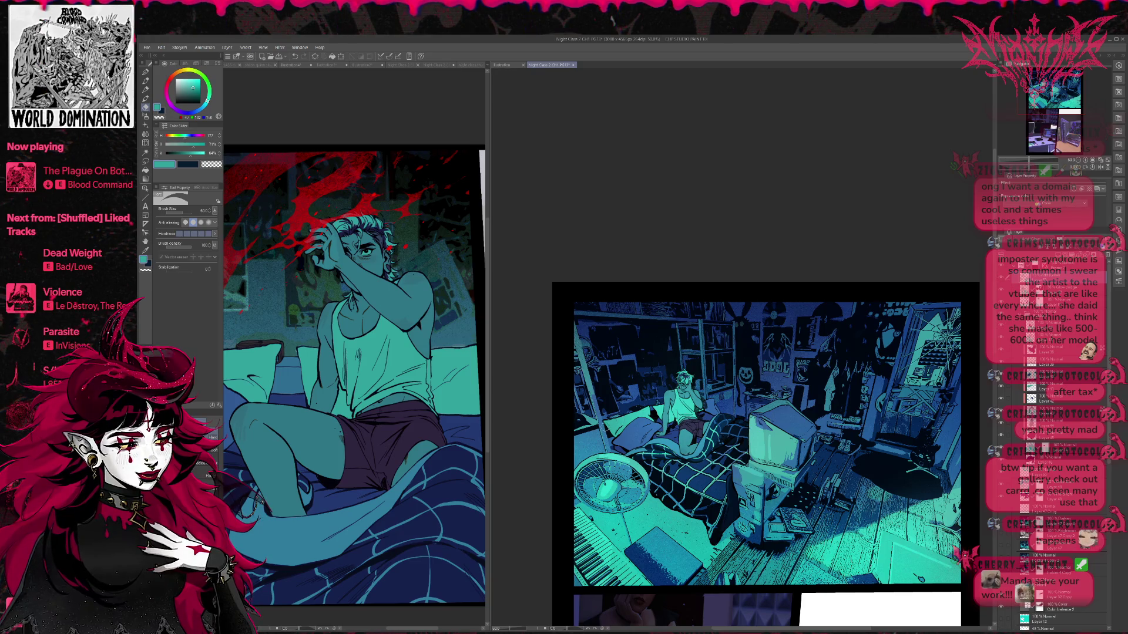
{"action": "scroll", "coordinate": [789, 433], "scroll_direction": "down", "scroll_amount": 1}
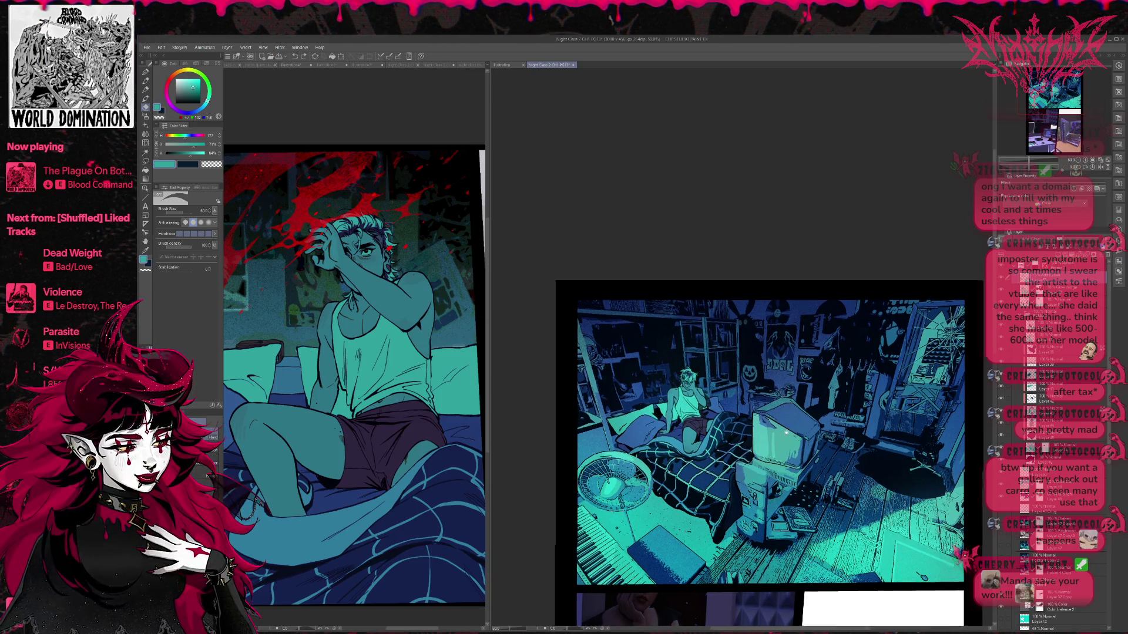
- Flip the page view horizontally in the Navigator and choose a deep blue on the colour wheel
{"action": "left_click_drag", "start_coordinate": [789, 434], "coordinate": [765, 410]}
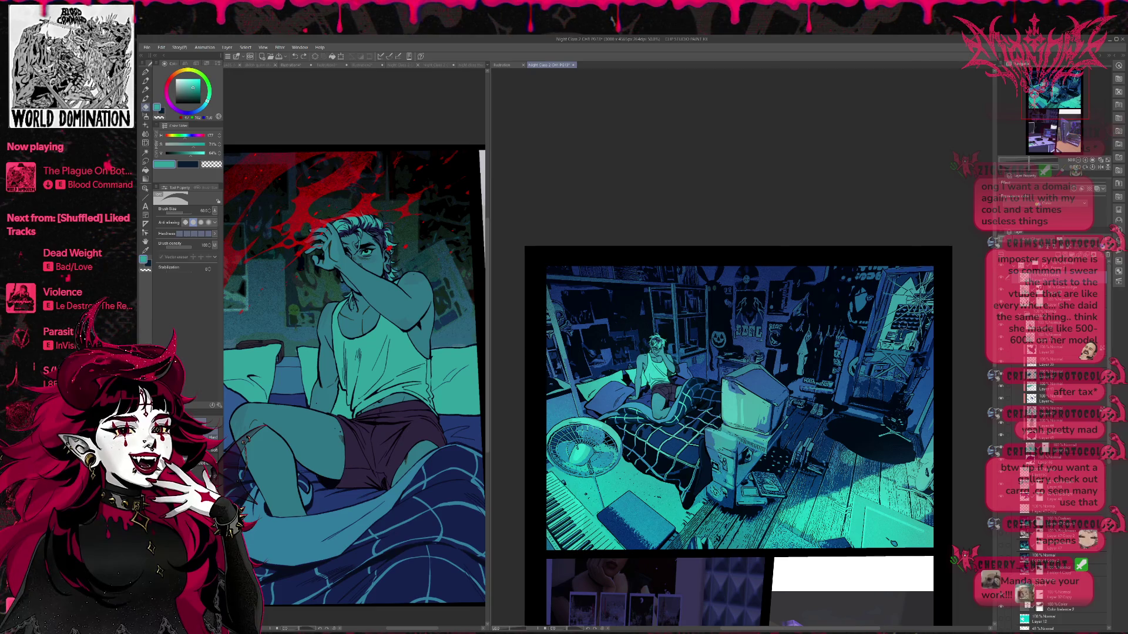
{"action": "scroll", "coordinate": [884, 372], "scroll_direction": "down", "scroll_amount": 2}
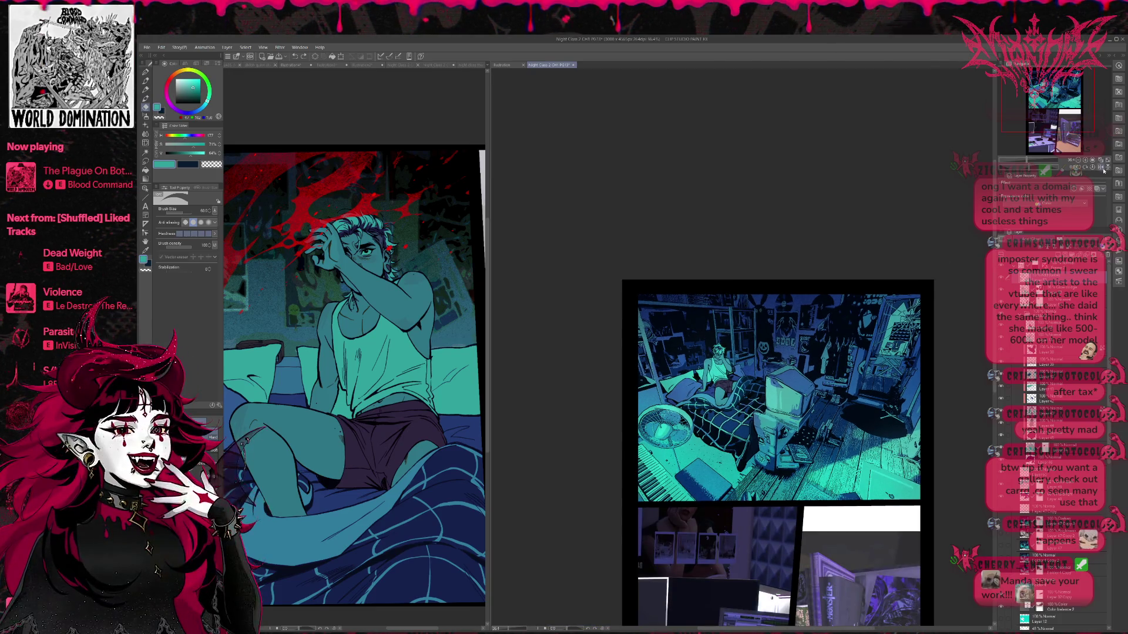
{"action": "left_click", "coordinate": [1101, 167]}
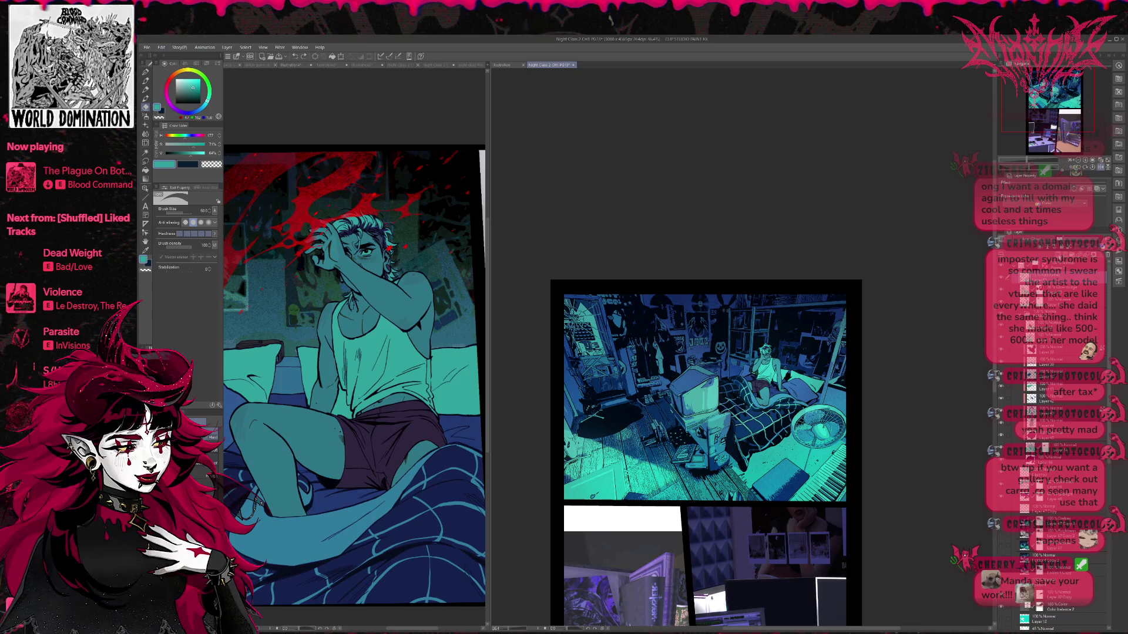
{"action": "left_click", "coordinate": [798, 389], "text": "alt"}
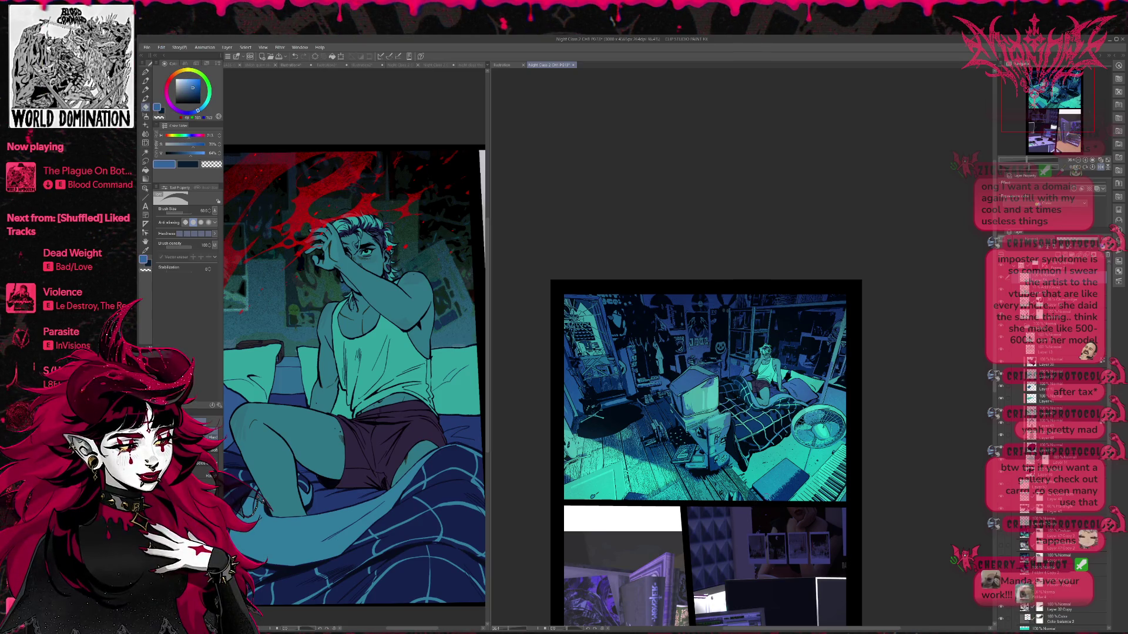